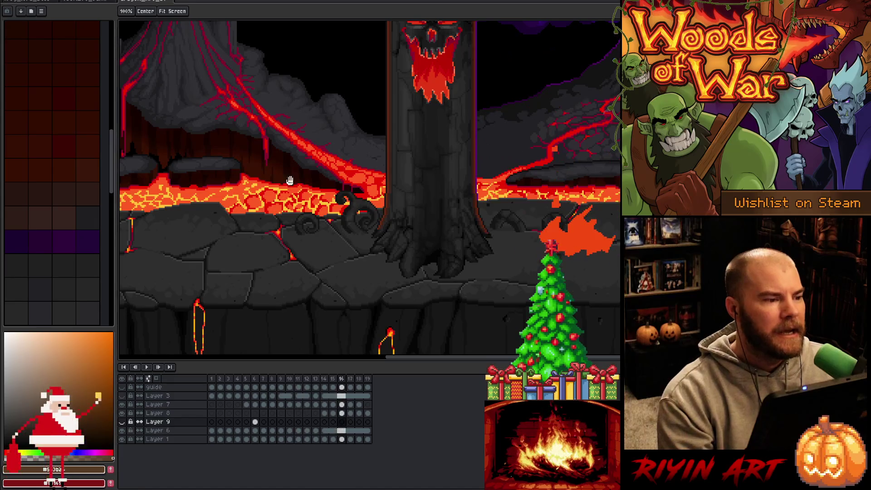
# Step: Switch to the tree-and-volcano scene and pan around to centre the tree's face
pyautogui.click(81, 3)
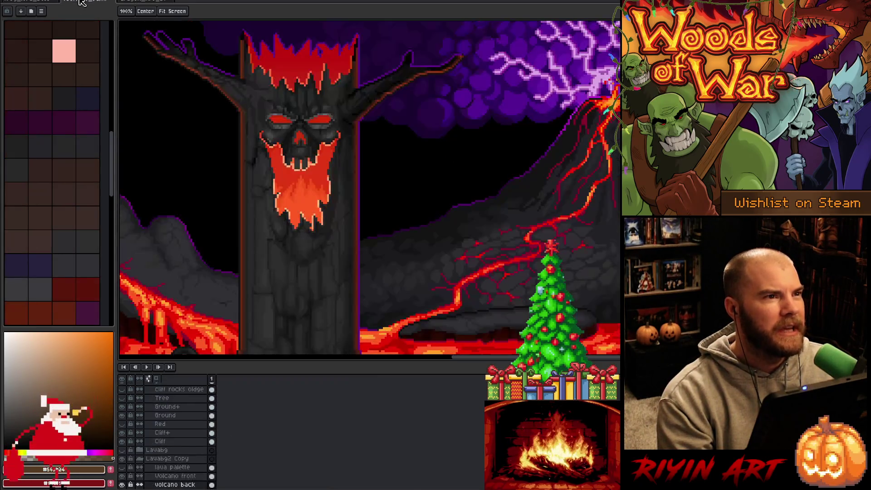
pyautogui.moveTo(307, 119); pyautogui.dragTo(487, 53)
pyautogui.moveTo(380, 146)
pyautogui.mouseDown()
pyautogui.moveTo(399, 169)
pyautogui.moveTo(517, 153)
pyautogui.mouseUp()
pyautogui.moveTo(408, 182)
pyautogui.mouseDown()
pyautogui.moveTo(550, 179)
pyautogui.moveTo(273, 172)
pyautogui.mouseUp()
pyautogui.moveTo(386, 190)
pyautogui.mouseDown()
pyautogui.moveTo(224, 189)
pyautogui.moveTo(254, 179)
pyautogui.moveTo(417, 192)
pyautogui.moveTo(398, 181)
pyautogui.mouseUp()
pyautogui.moveTo(344, 173); pyautogui.dragTo(401, 187)
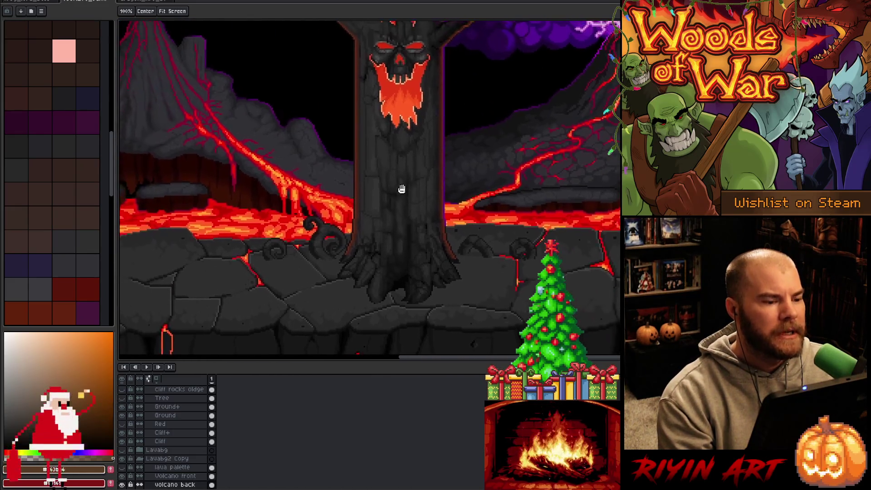
# Step: Flip through the other open documents, fit the scene, then view the tree close up at 100%
pyautogui.click(140, 2)
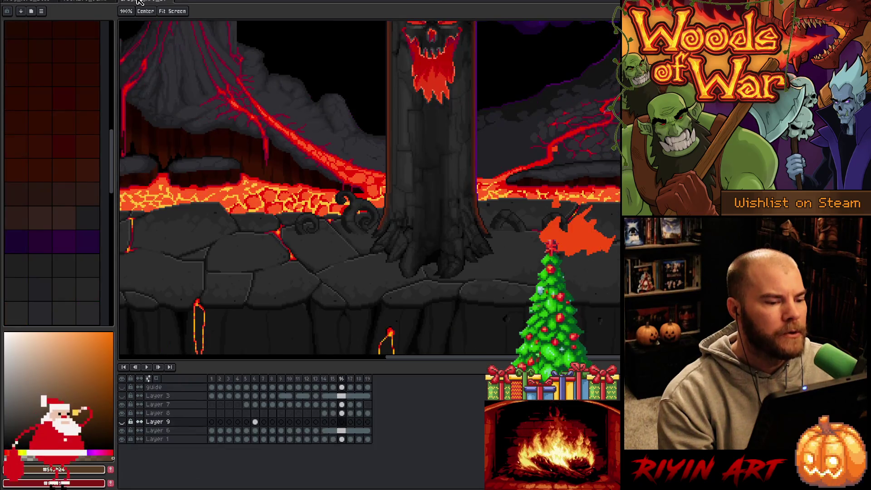
pyautogui.click(101, 4)
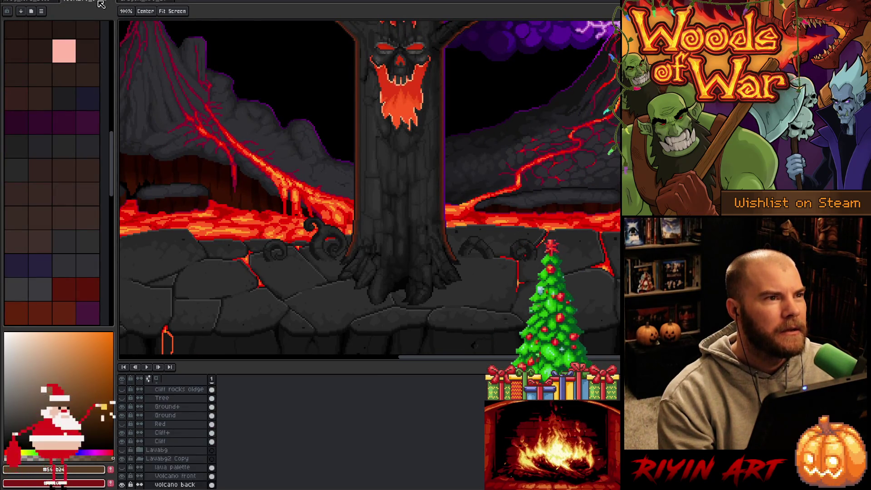
pyautogui.click(136, 2)
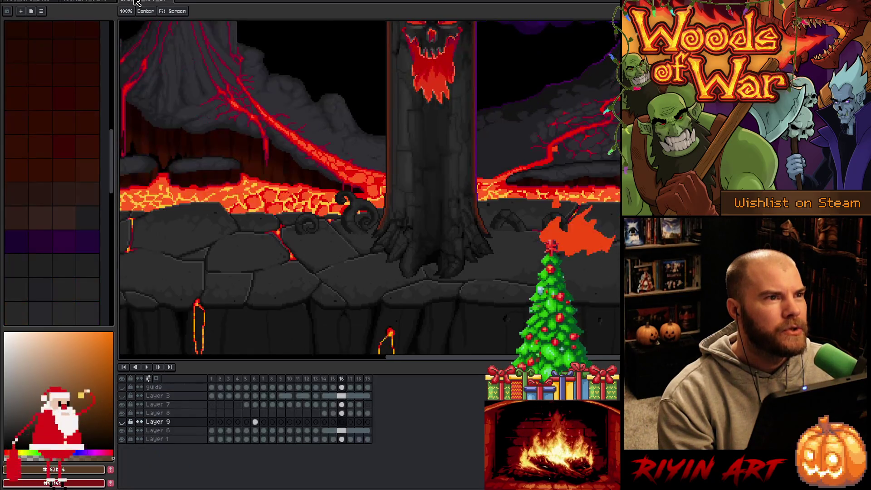
pyautogui.click(173, 11)
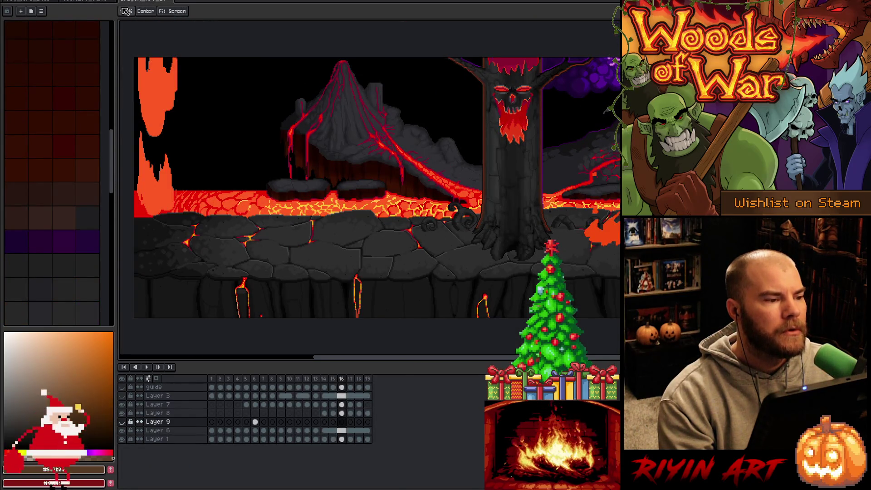
pyautogui.click(98, 3)
pyautogui.click(172, 11)
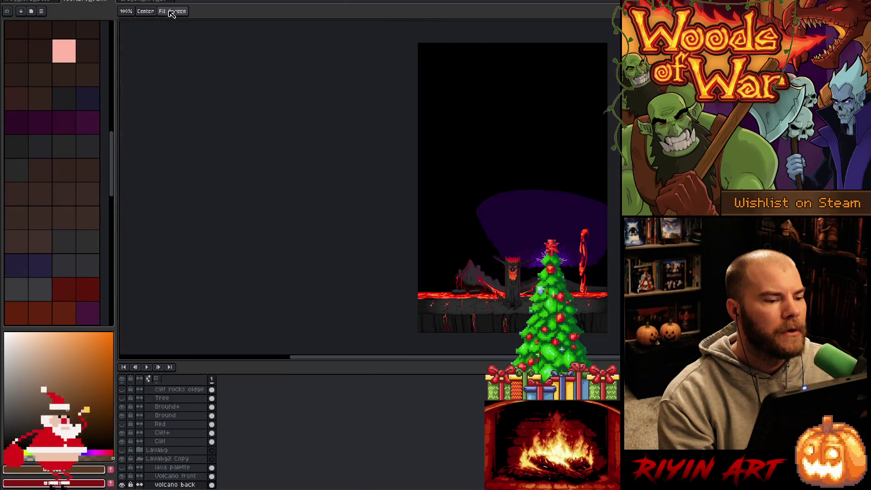
pyautogui.click(126, 11)
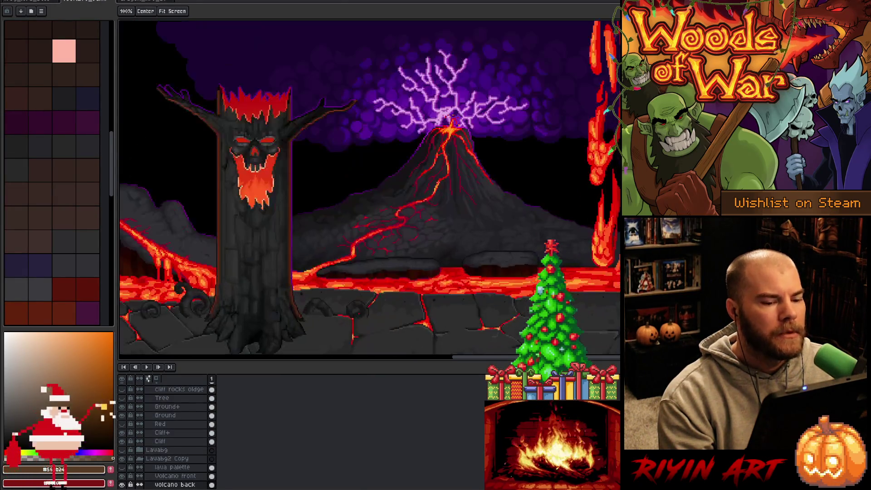
pyautogui.moveTo(402, 264); pyautogui.dragTo(487, 220)
pyautogui.scroll(2, 487, 220)
pyautogui.moveTo(449, 196); pyautogui.dragTo(499, 168)
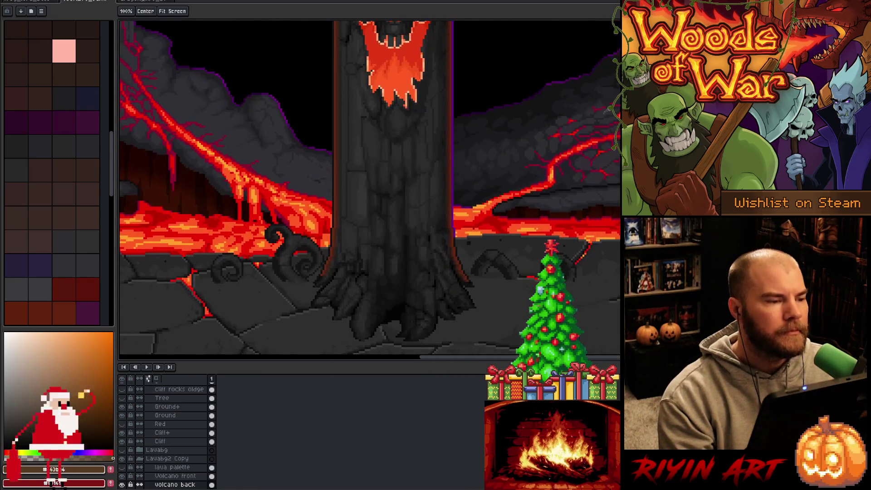
# Step: Look over the layered animation document with the tree trunk centred
pyautogui.click(147, 1)
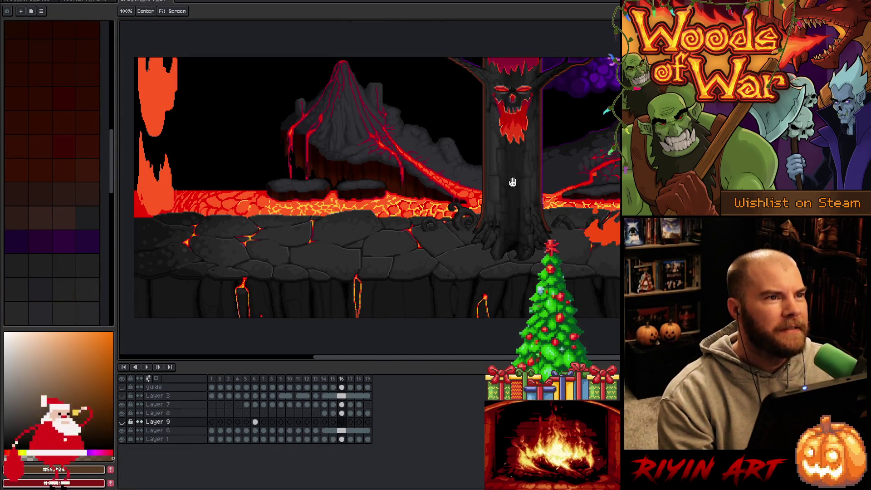
pyautogui.scroll(1, 512, 182)
pyautogui.moveTo(512, 182); pyautogui.dragTo(383, 163)
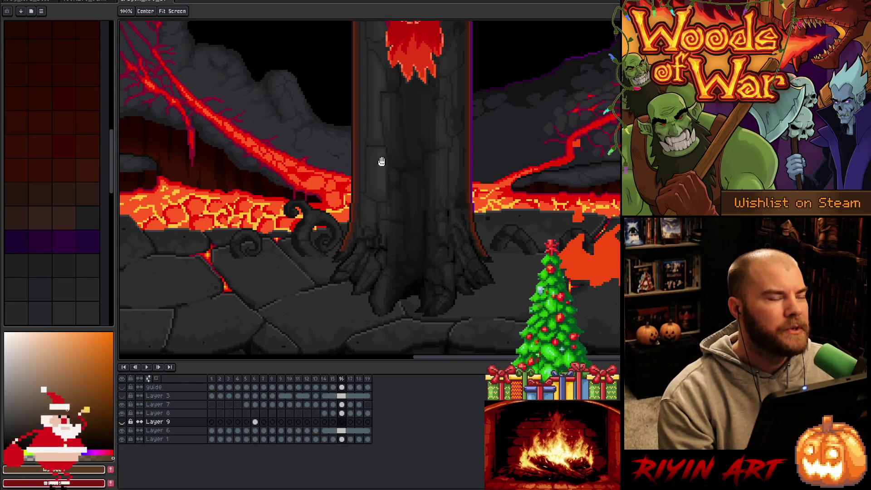
pyautogui.scroll(-2, 412, 199)
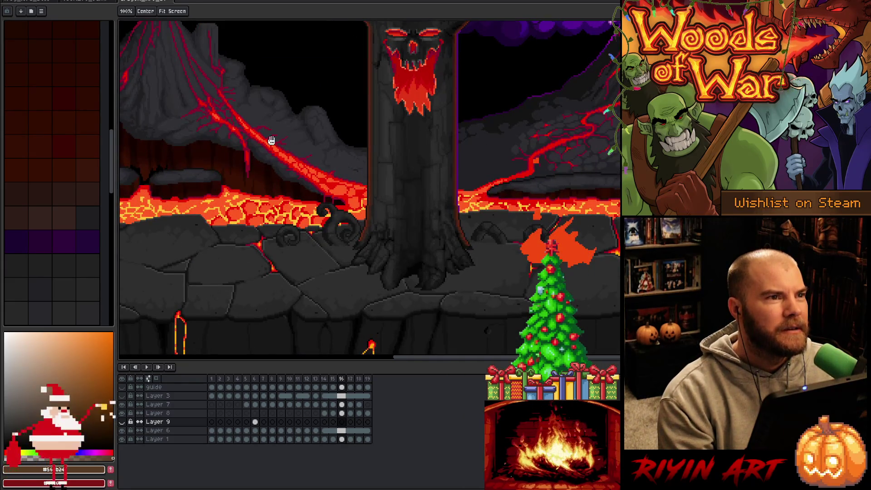
# Step: Return to the scene and pan across the tree's face, volcano and lava
pyautogui.click(90, 3)
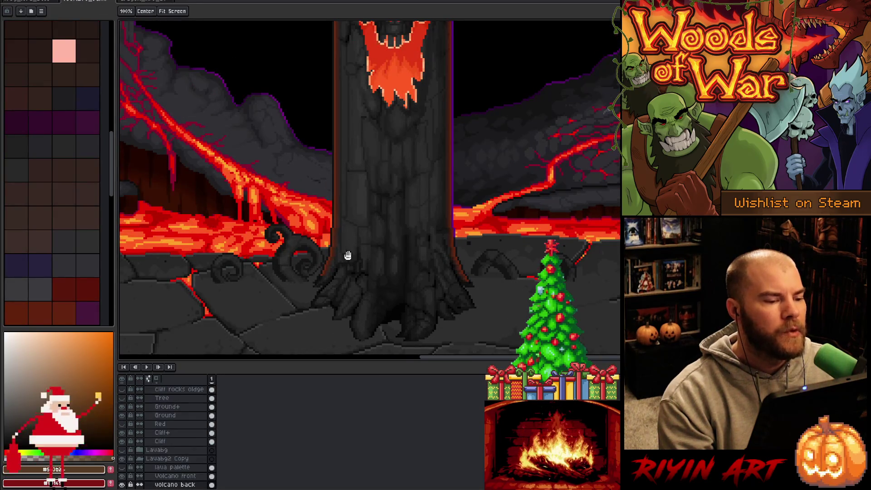
pyautogui.moveTo(347, 255); pyautogui.dragTo(527, 249)
pyautogui.moveTo(454, 252); pyautogui.dragTo(296, 239)
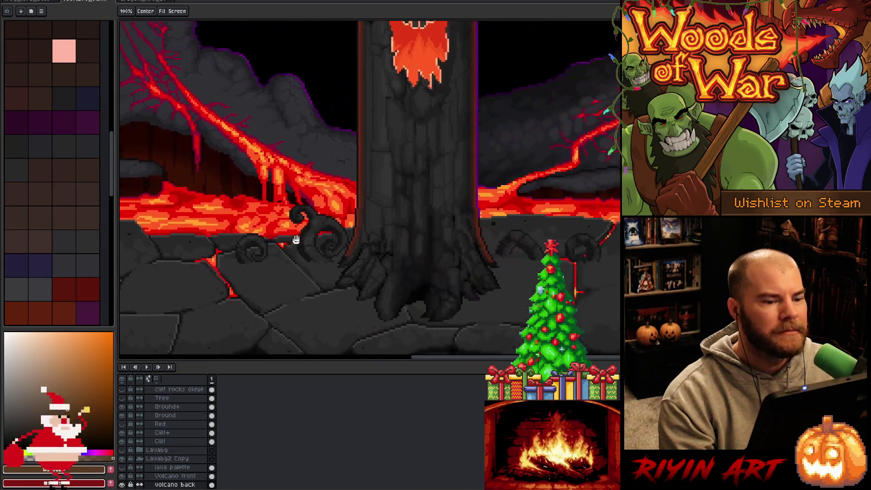
pyautogui.hscroll(3, 370, 284)
pyautogui.scroll(3, 376, 273)
pyautogui.scroll(-1, 376, 272)
pyautogui.moveTo(375, 273); pyautogui.dragTo(359, 271)
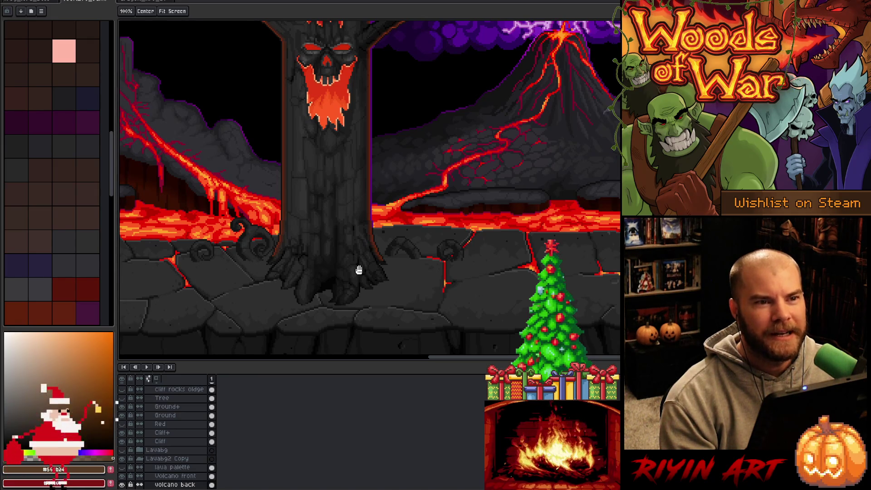
pyautogui.scroll(-1, 359, 270)
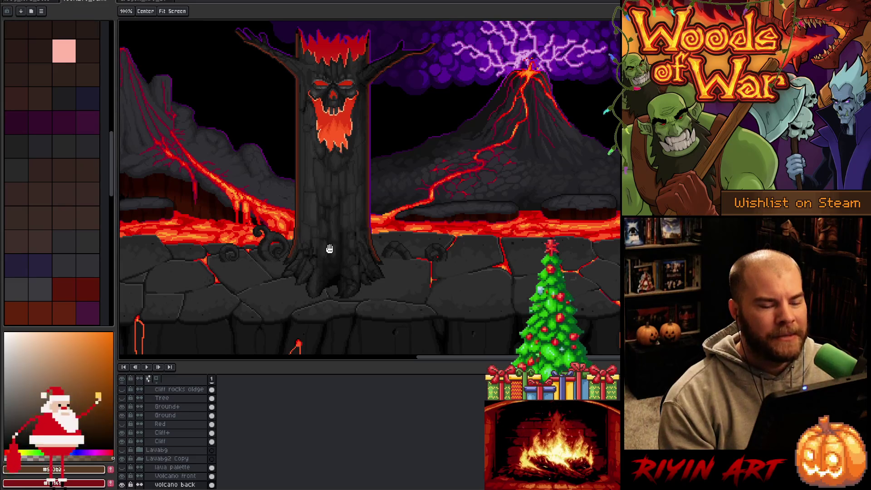
pyautogui.moveTo(268, 243); pyautogui.dragTo(481, 263)
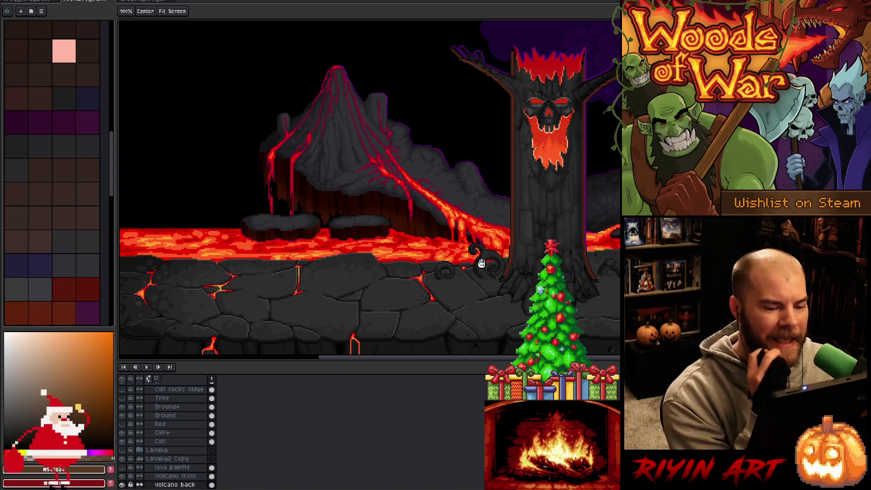
pyautogui.moveTo(485, 263)
pyautogui.mouseDown()
pyautogui.moveTo(395, 252)
pyautogui.moveTo(364, 235)
pyautogui.mouseUp()
# Step: Show only the Volcano front layer, hiding all other layers
pyautogui.press('v')
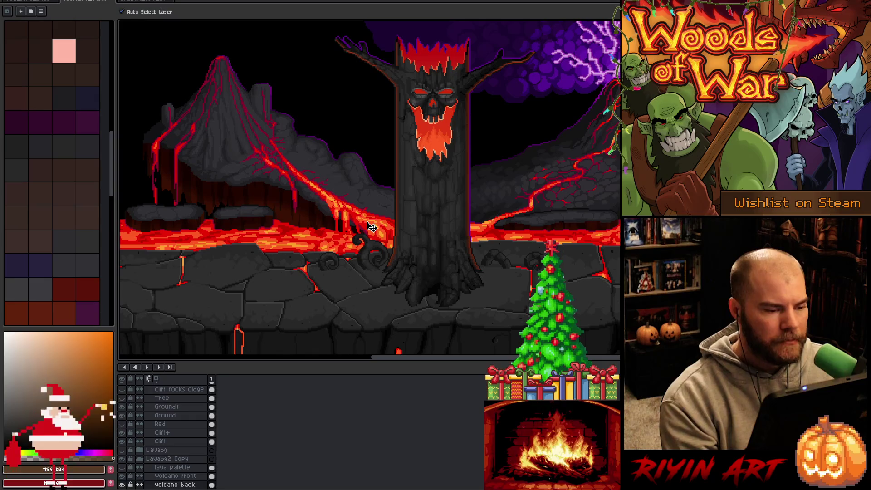
pyautogui.click(175, 476)
pyautogui.keyDown('alt'); pyautogui.click(123, 476); pyautogui.keyUp('alt')
pyautogui.scroll(1, 386, 264)
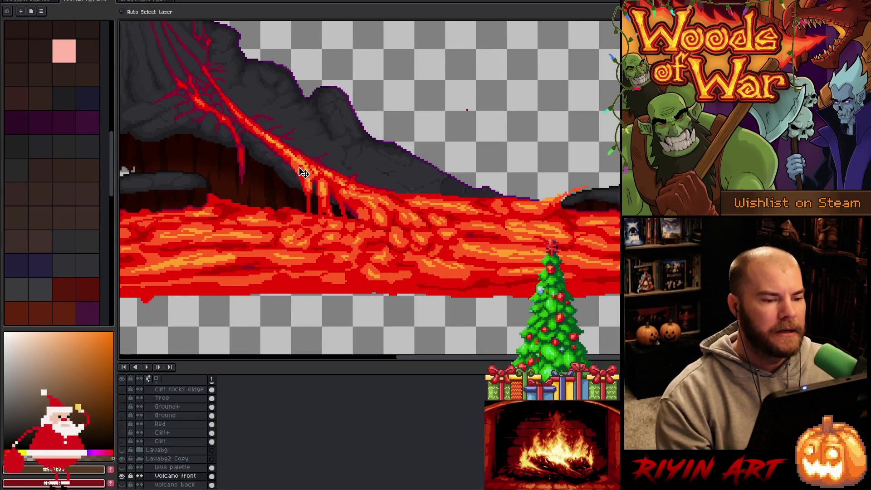
# Step: Draw a rectangular marquee selection over the lava river
pyautogui.press('h')
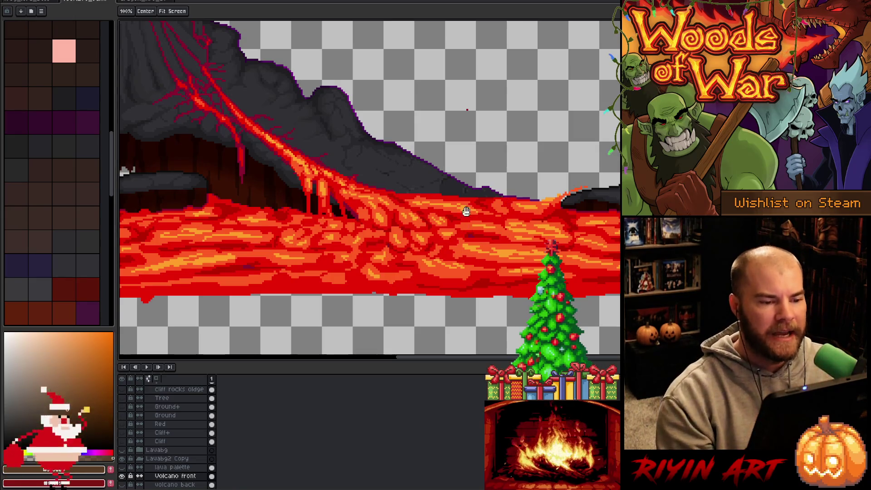
pyautogui.press('b')
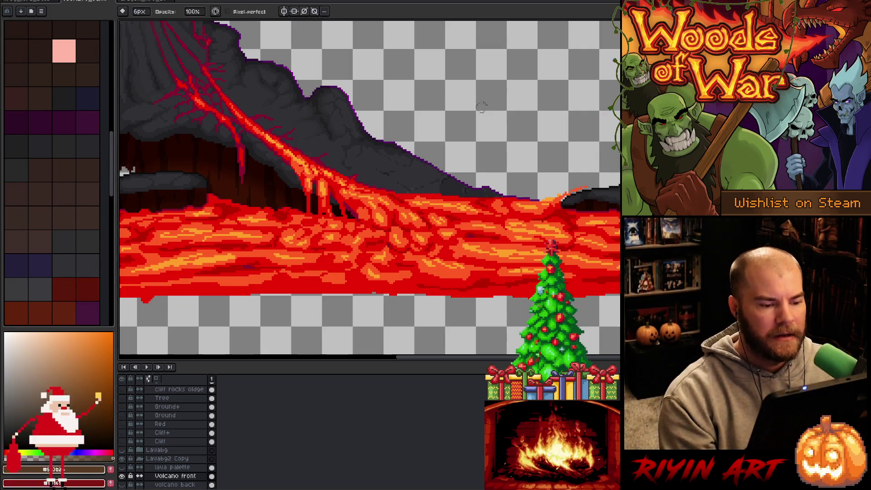
pyautogui.scroll(-1, 414, 246)
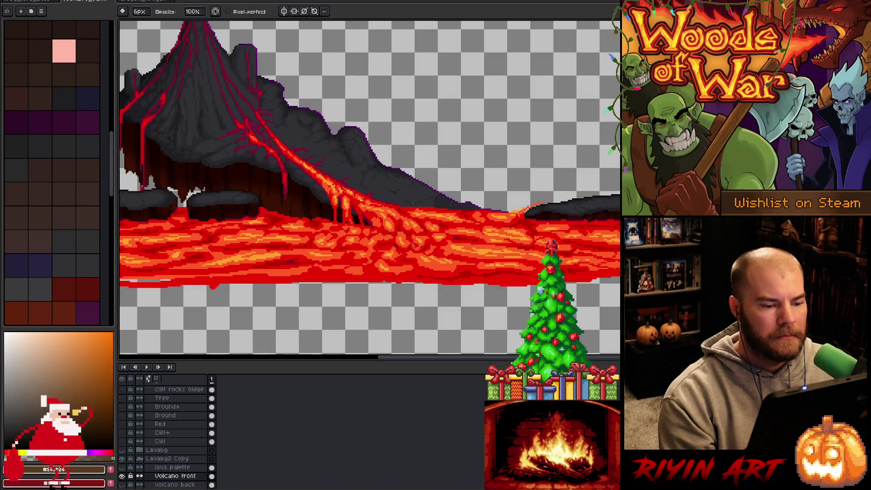
pyautogui.moveTo(451, 244); pyautogui.dragTo(420, 241)
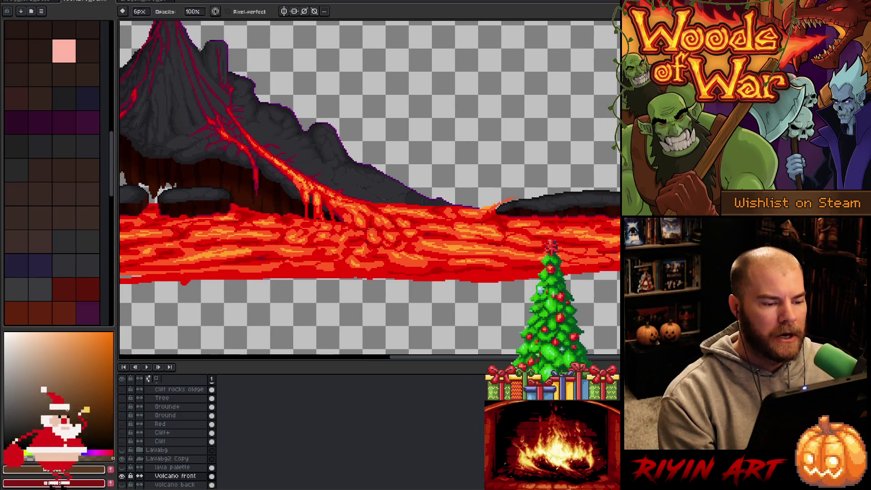
pyautogui.press('m')
pyautogui.moveTo(307, 194)
pyautogui.mouseDown()
pyautogui.moveTo(509, 257)
pyautogui.moveTo(513, 271)
pyautogui.mouseUp()
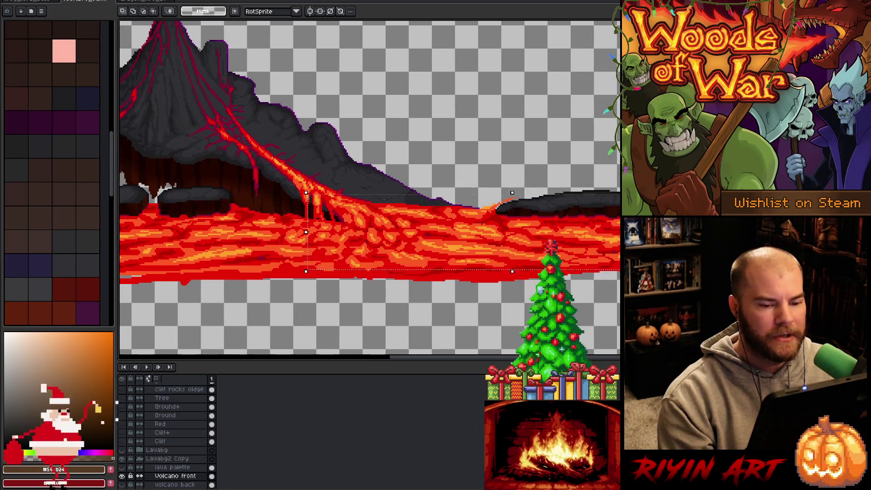
# Step: Pan and zoom out to show the volcano and the lava river with its floating stones
pyautogui.press('h')
pyautogui.moveTo(471, 158)
pyautogui.mouseDown()
pyautogui.moveTo(315, 245)
pyautogui.moveTo(189, 249)
pyautogui.moveTo(287, 262)
pyautogui.mouseUp()
pyautogui.press('m')
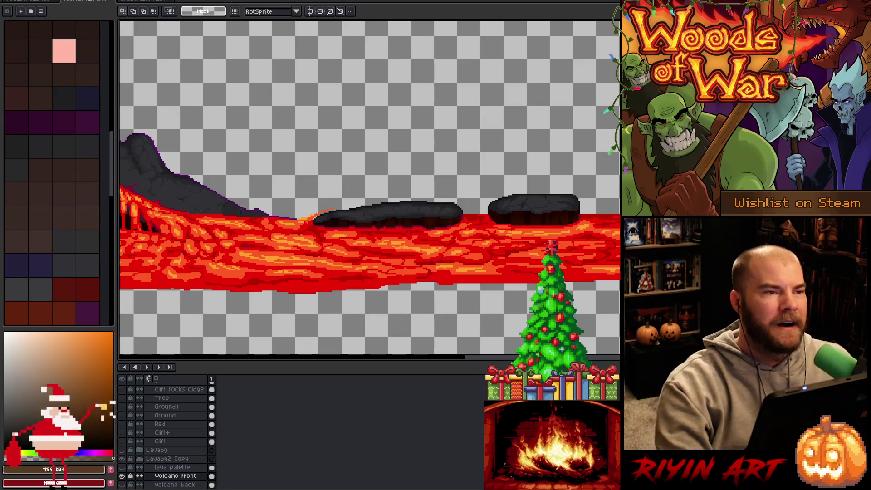
pyautogui.hscroll(-5, 369, 189)
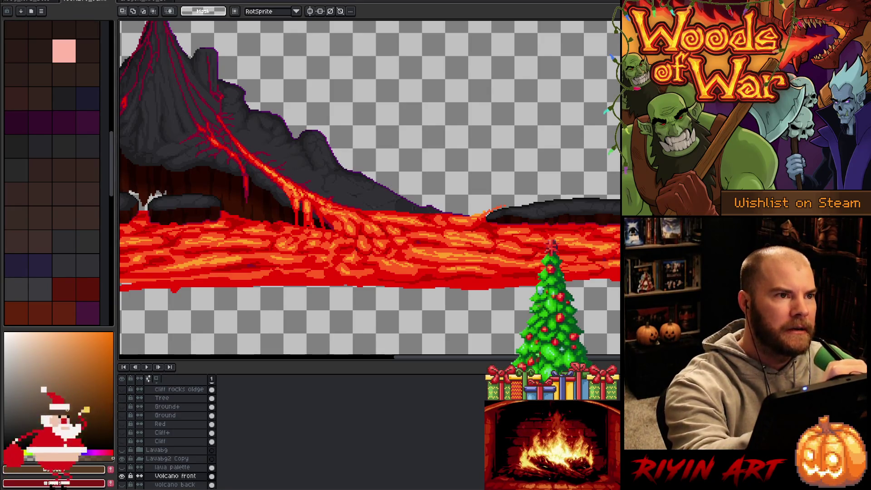
pyautogui.press('h')
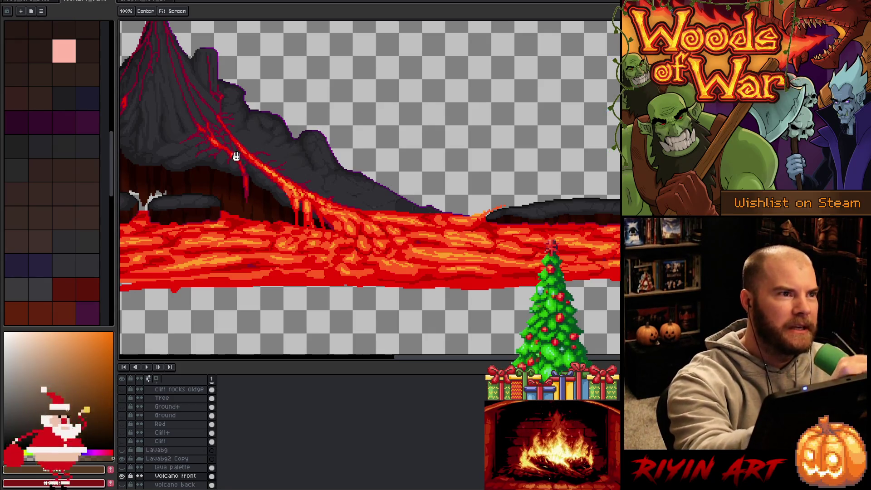
pyautogui.moveTo(334, 195); pyautogui.dragTo(494, 175)
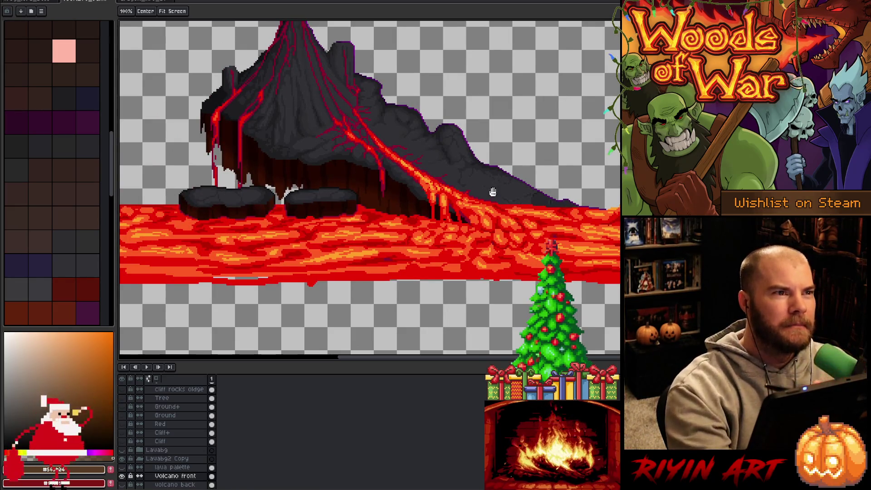
pyautogui.moveTo(493, 192)
pyautogui.mouseDown()
pyautogui.moveTo(454, 190)
pyautogui.moveTo(504, 207)
pyautogui.moveTo(424, 204)
pyautogui.mouseUp()
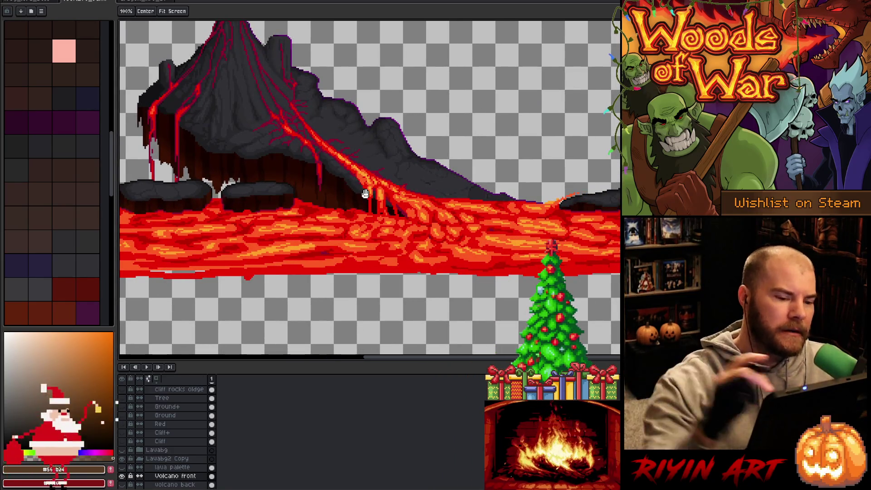
pyautogui.moveTo(524, 239); pyautogui.dragTo(387, 251)
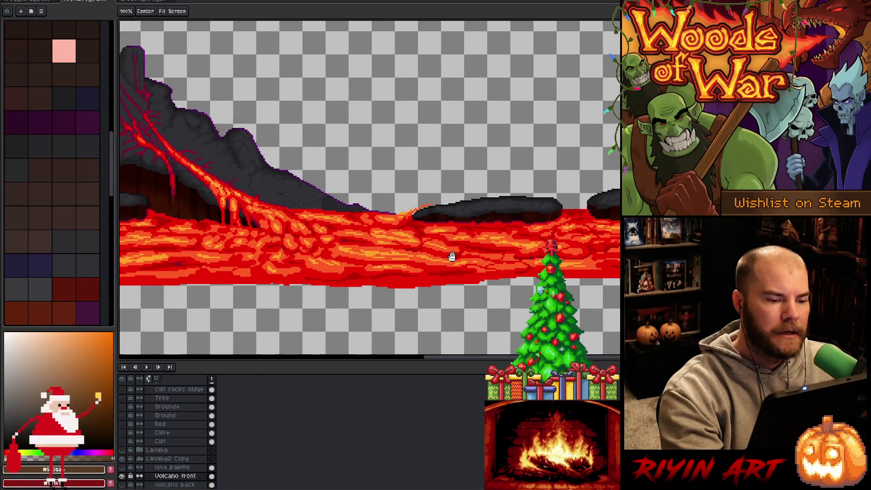
pyautogui.moveTo(451, 256); pyautogui.dragTo(426, 250)
pyautogui.scroll(-1, 359, 253)
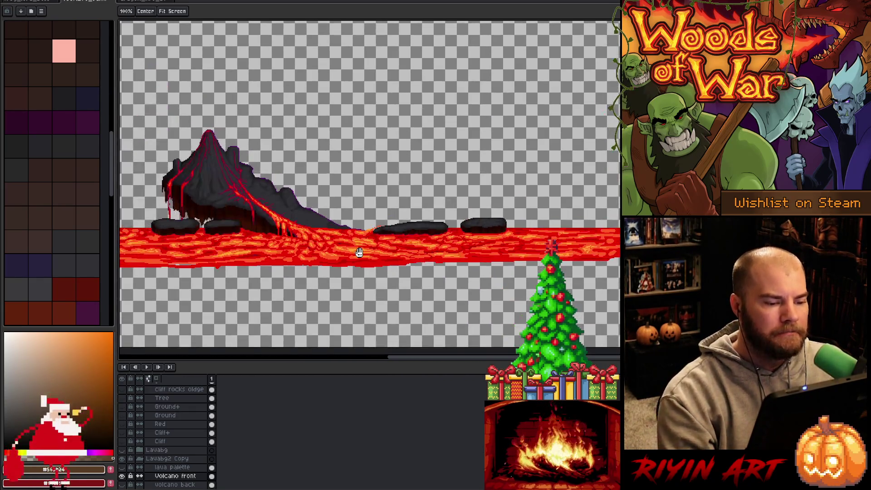
# Step: Turn the hidden scene layers back on
pyautogui.keyDown('alt'); pyautogui.click(122, 477); pyautogui.keyUp('alt')
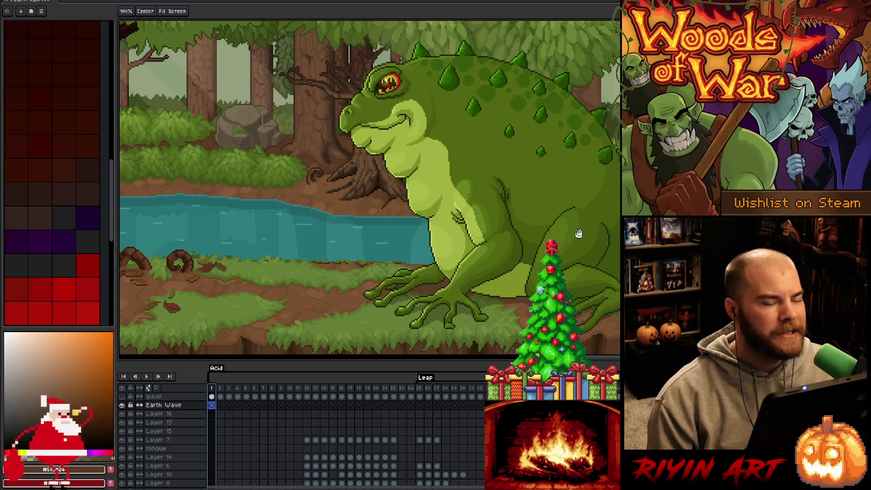
pyautogui.moveTo(391, 237); pyautogui.dragTo(453, 236)
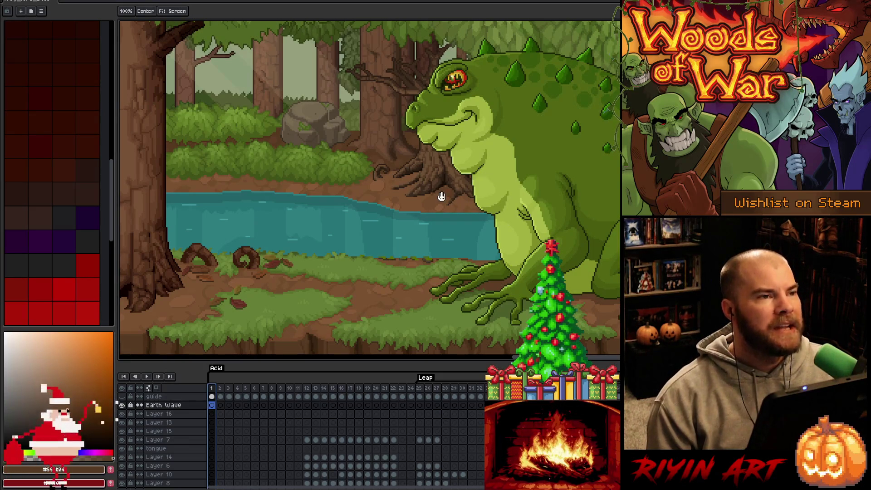
pyautogui.scroll(2, 442, 227)
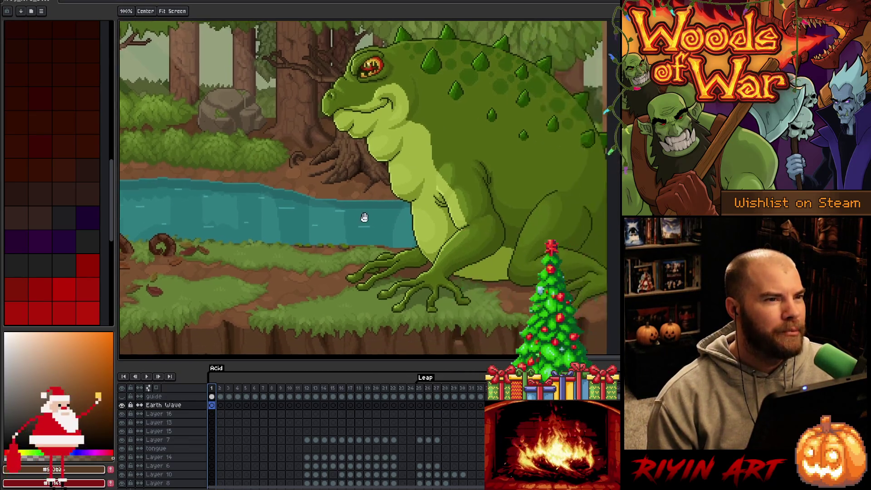
pyautogui.scroll(-2, 391, 216)
pyautogui.moveTo(391, 216); pyautogui.dragTo(387, 217)
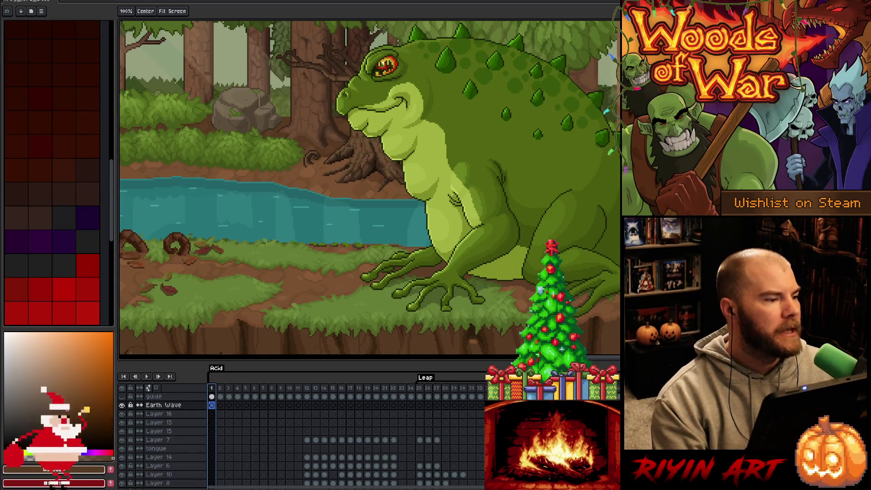
pyautogui.click(13, 1)
# Step: Open OrcWoman.aseprite from the File > Open file list
pyautogui.click(12, 10)
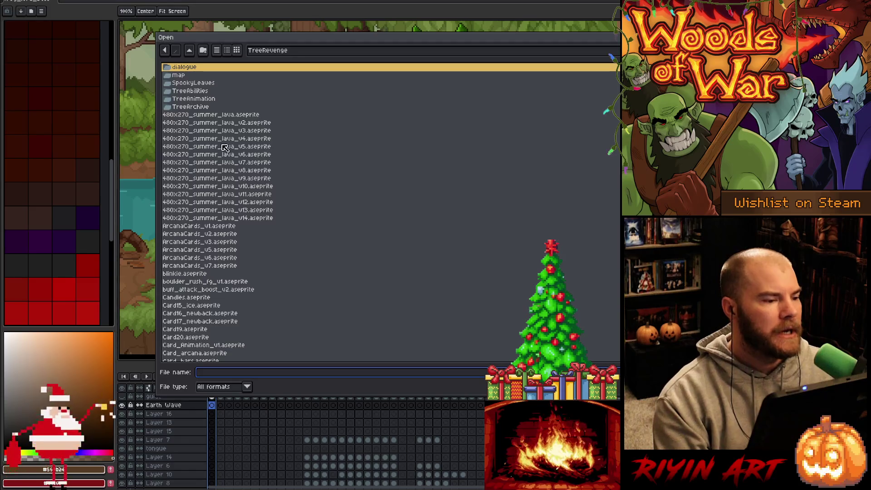
pyautogui.scroll(-15, 285, 183)
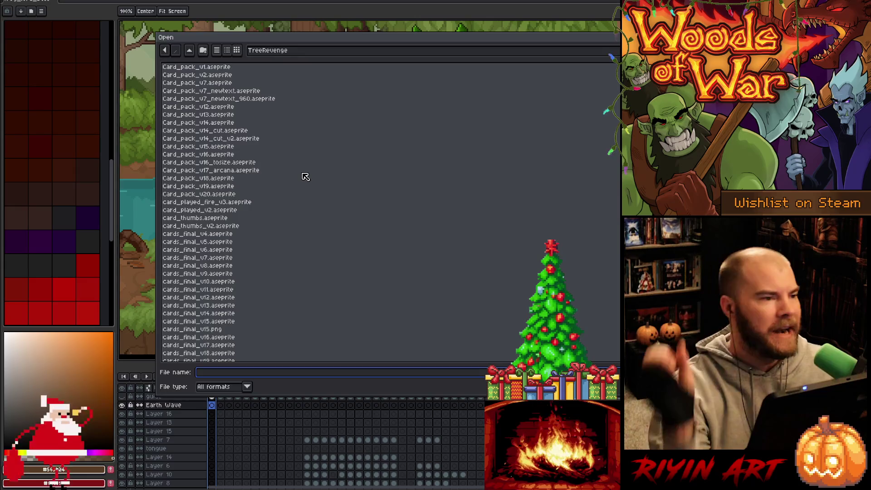
pyautogui.scroll(-4, 304, 181)
pyautogui.scroll(-10, 304, 179)
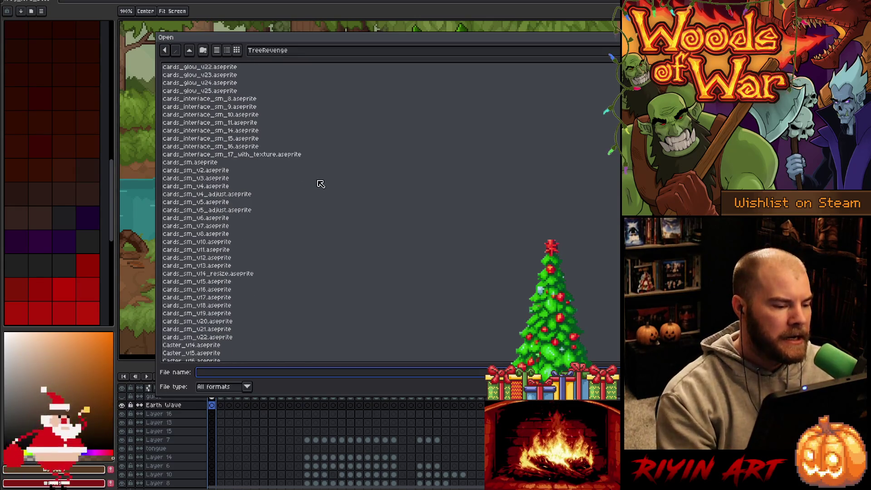
pyautogui.scroll(-10, 332, 196)
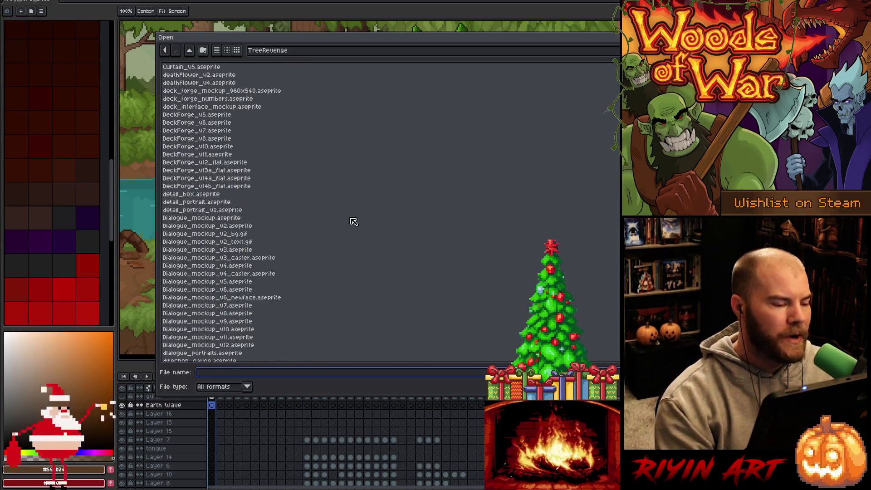
pyautogui.scroll(-9, 355, 220)
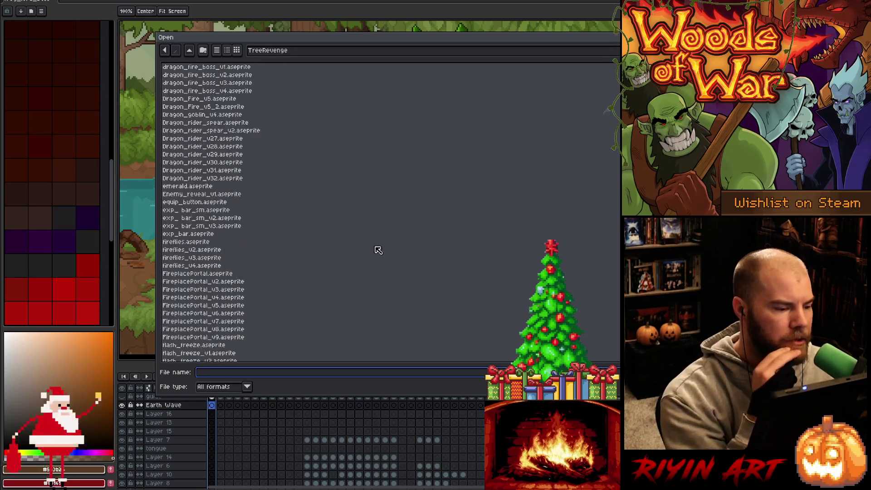
pyautogui.scroll(-8, 378, 250)
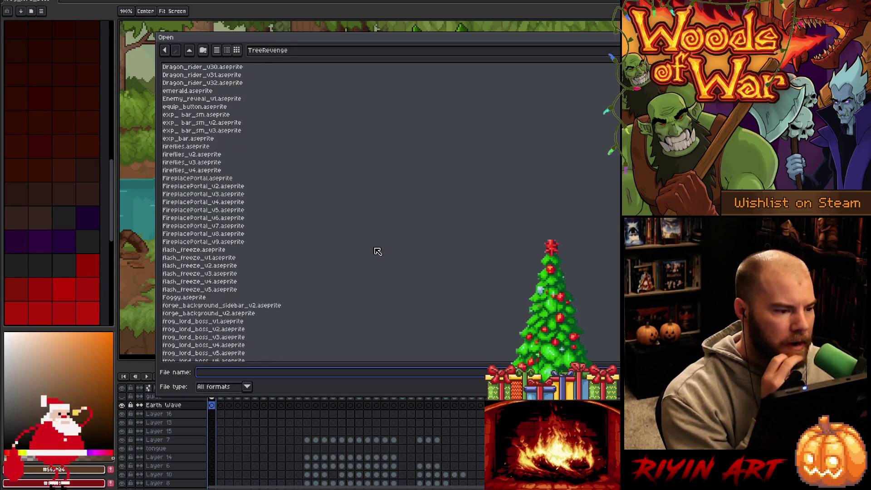
pyautogui.scroll(-20, 343, 261)
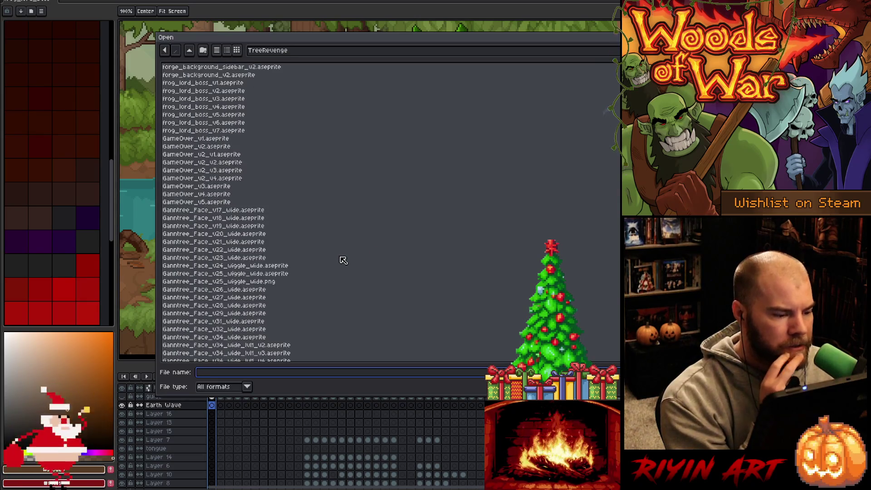
pyautogui.scroll(-20, 348, 265)
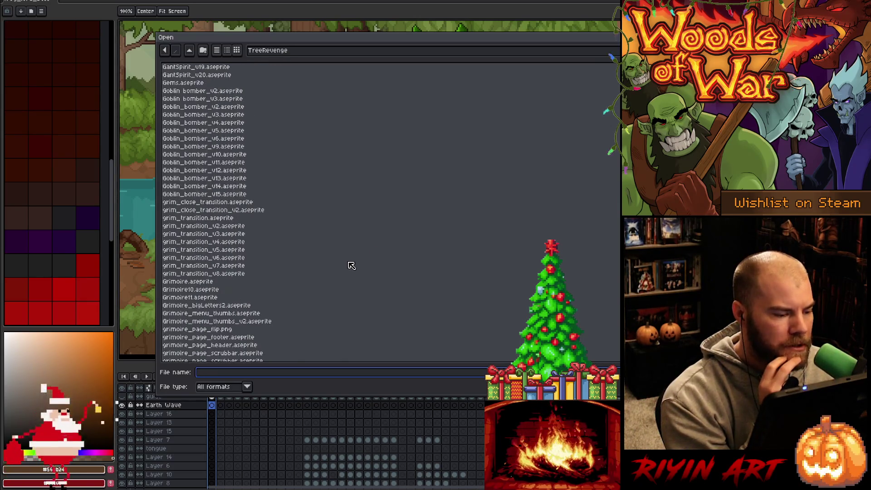
pyautogui.scroll(-20, 352, 266)
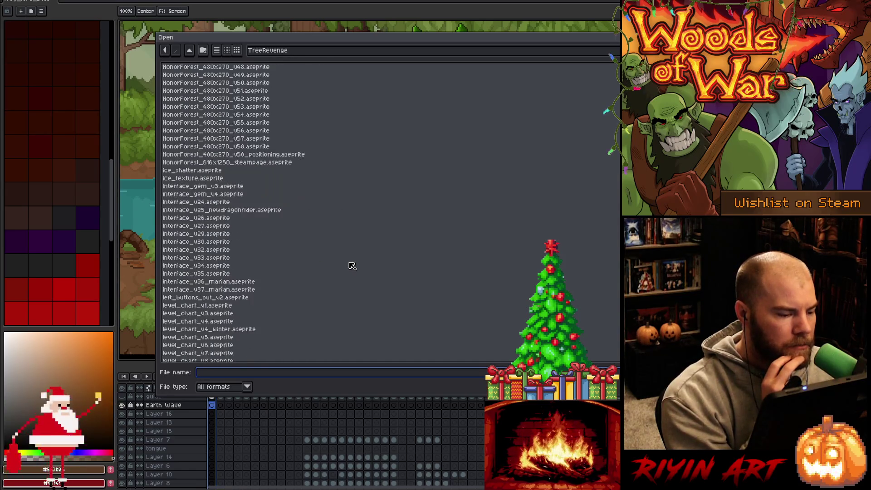
pyautogui.scroll(-20, 344, 276)
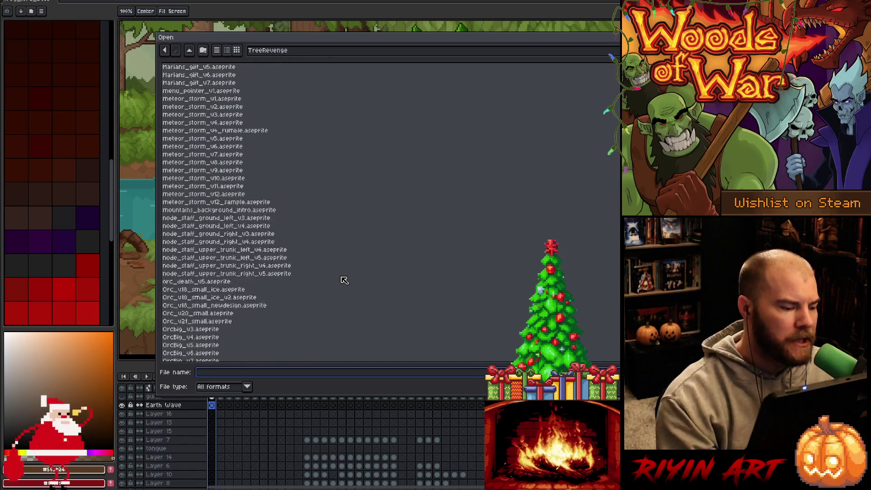
pyautogui.doubleClick(211, 280)
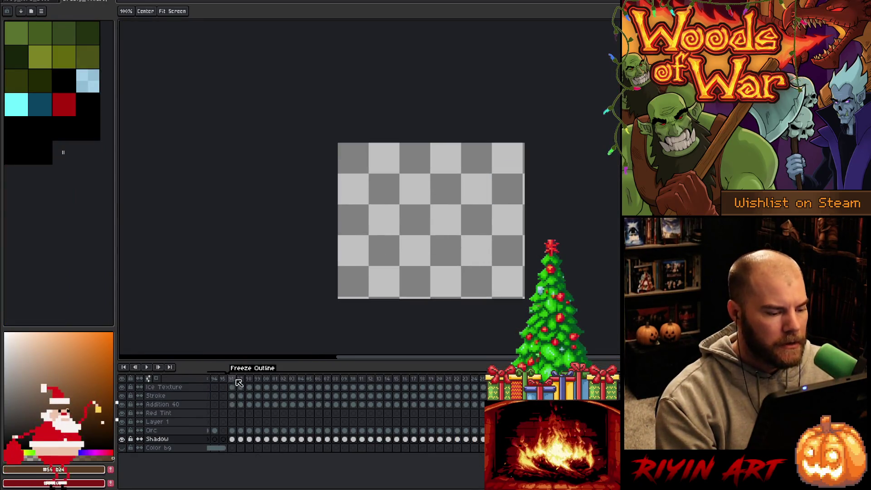
# Step: Play the Hit animation and inspect frame 64's properties without changing them
pyautogui.click(232, 379)
pyautogui.hscroll(10, 344, 409)
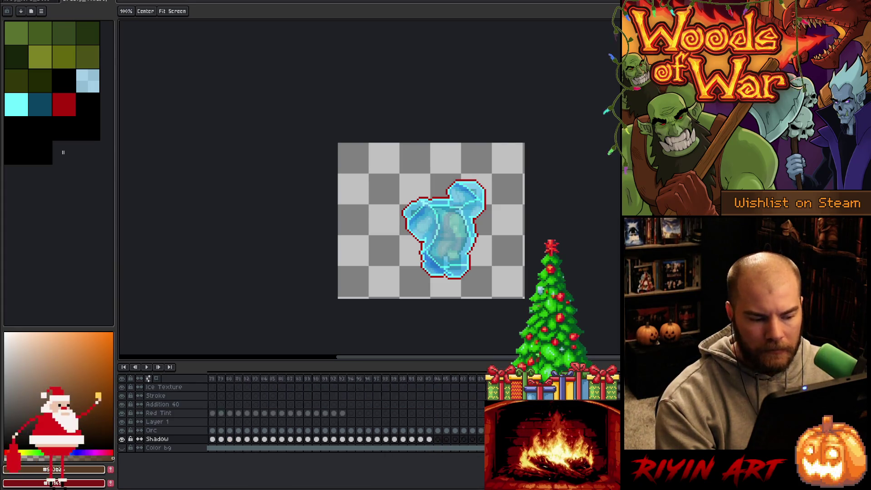
pyautogui.hscroll(-10, 316, 384)
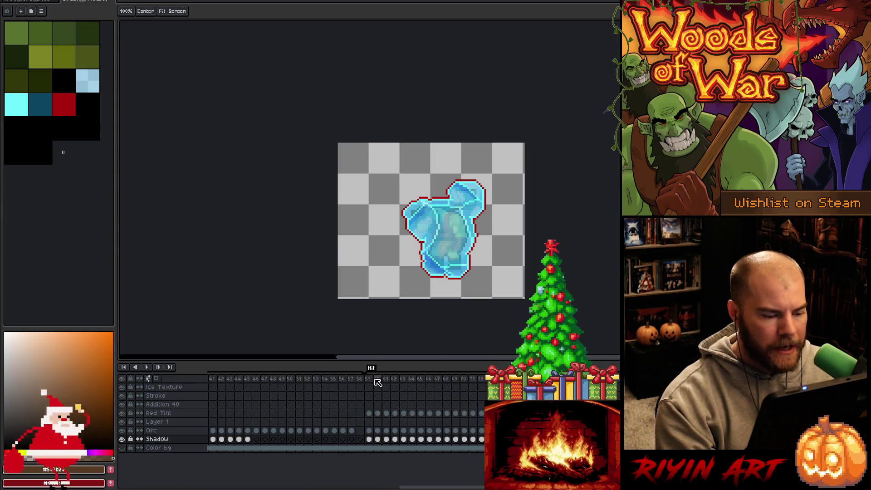
pyautogui.click(377, 381)
pyautogui.press('Return')
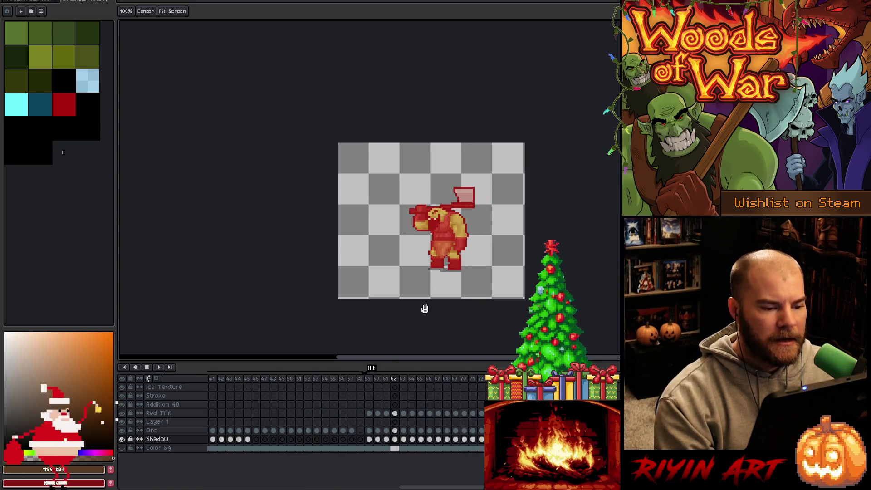
pyautogui.rightClick(415, 379)
pyautogui.click(421, 385)
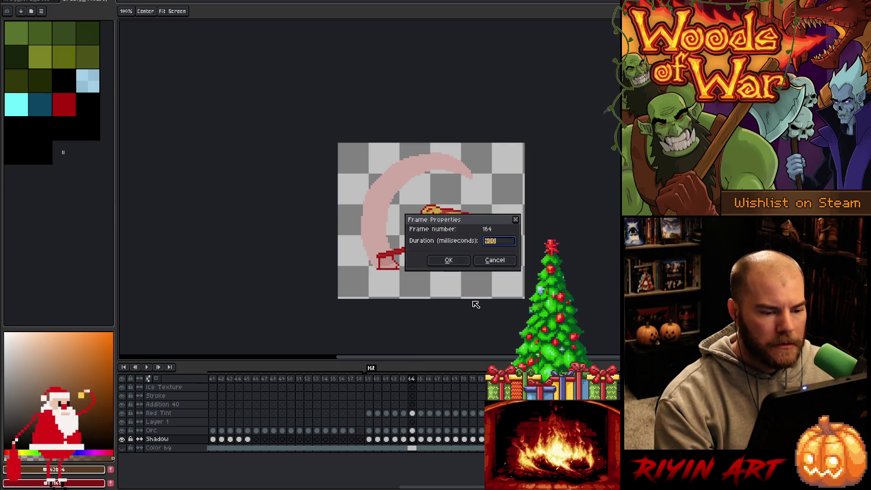
pyautogui.click(494, 260)
# Step: Select frames 59–72 on all layers, confirm their 100 ms duration, and replay
pyautogui.press('v')
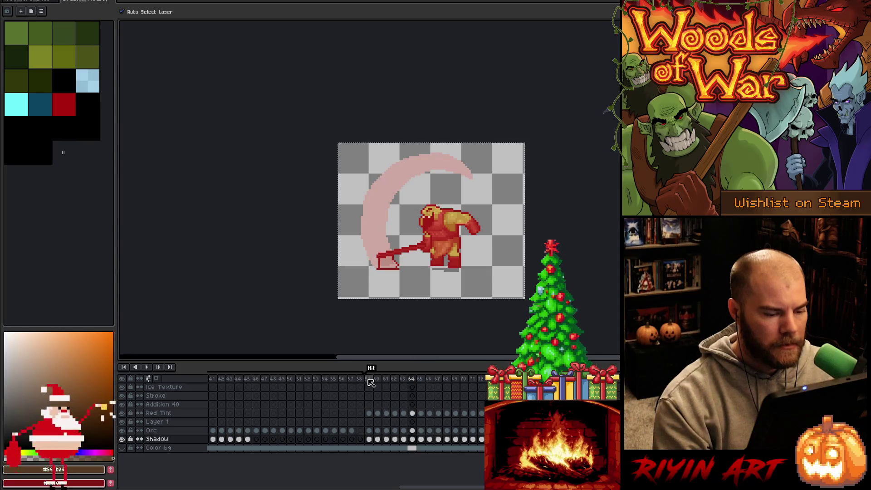
pyautogui.moveTo(369, 385); pyautogui.dragTo(482, 449)
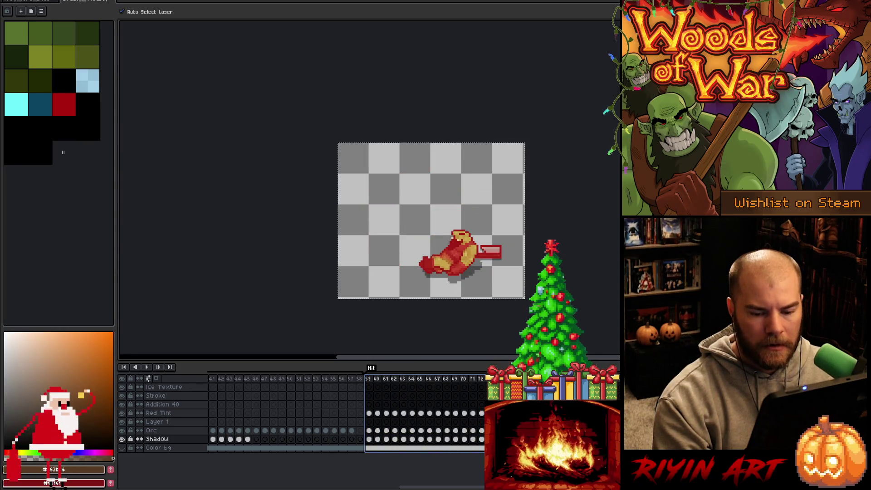
pyautogui.hotkey('ctrl', 'p')
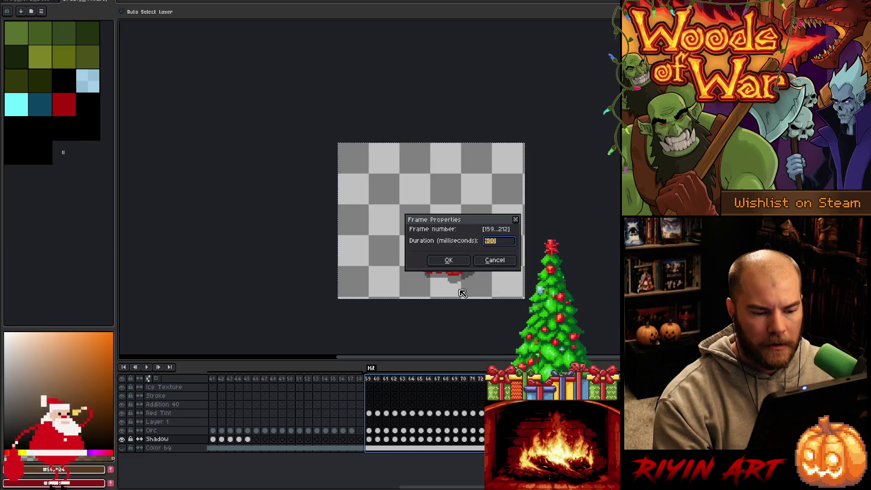
pyautogui.press('Return')
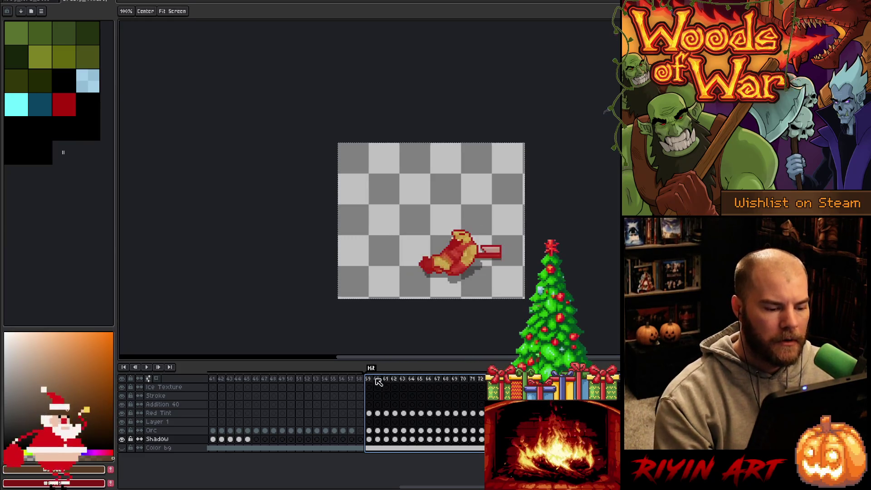
pyautogui.press('Return')
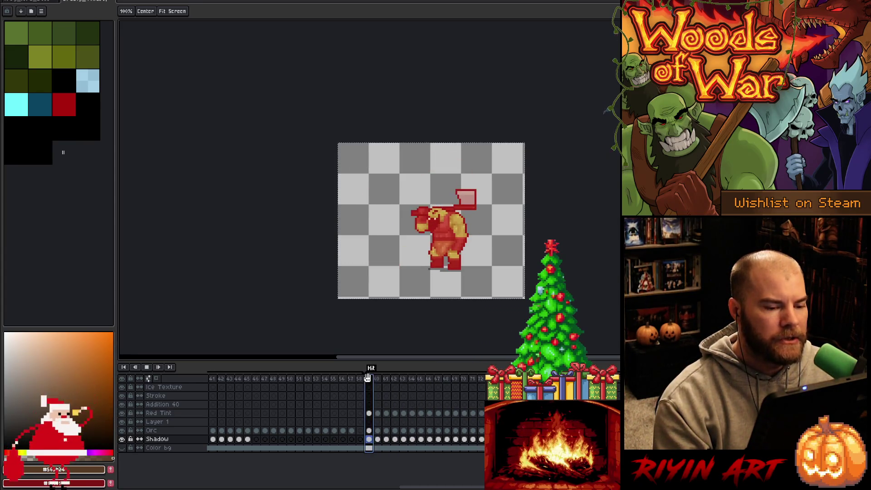
# Step: Stop playback and scrub back to frame 59, the red-tinted orc with axe raised
pyautogui.press('Return')
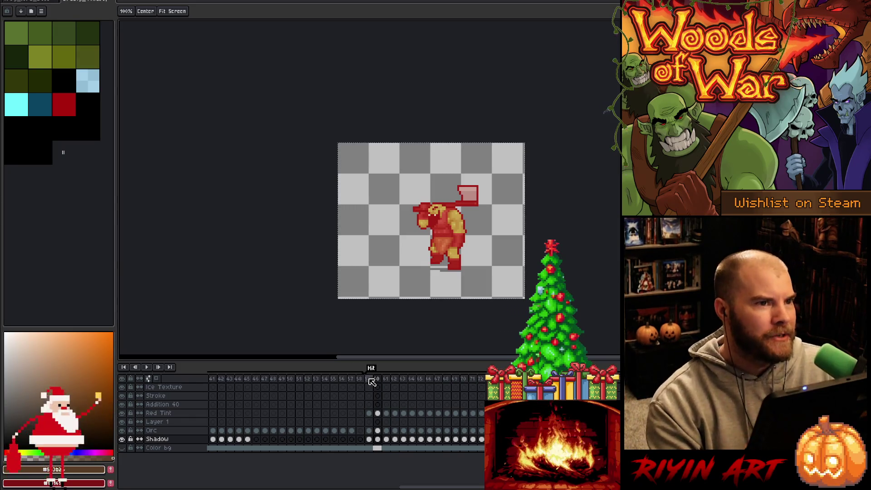
pyautogui.moveTo(371, 382)
pyautogui.mouseDown()
pyautogui.moveTo(132, 389)
pyautogui.moveTo(492, 403)
pyautogui.moveTo(358, 408)
pyautogui.moveTo(380, 412)
pyautogui.moveTo(492, 408)
pyautogui.mouseUp()
pyautogui.moveTo(301, 487); pyautogui.dragTo(504, 487)
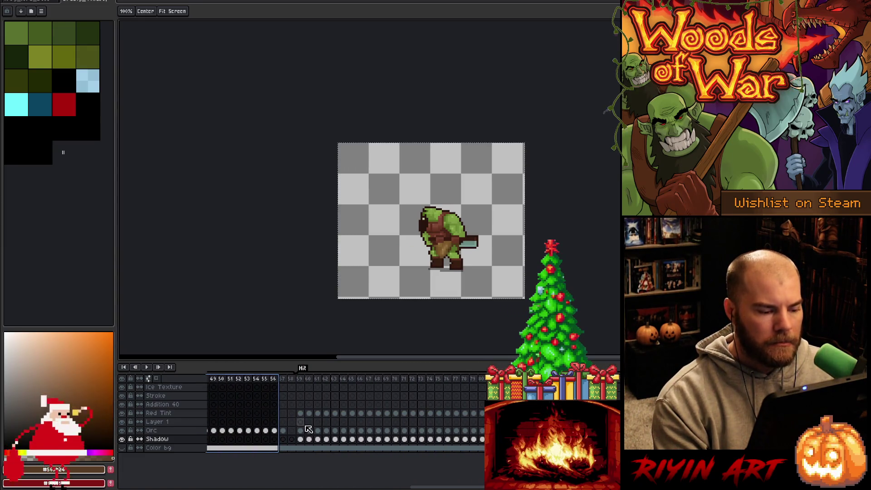
pyautogui.click(304, 381)
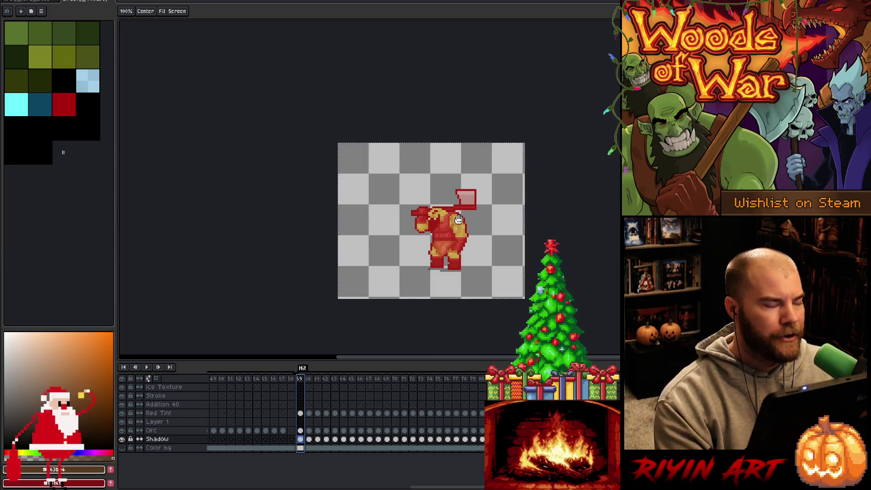
# Step: Add a new Layer 2 above Red Tint and make it the active layer
pyautogui.click(180, 413)
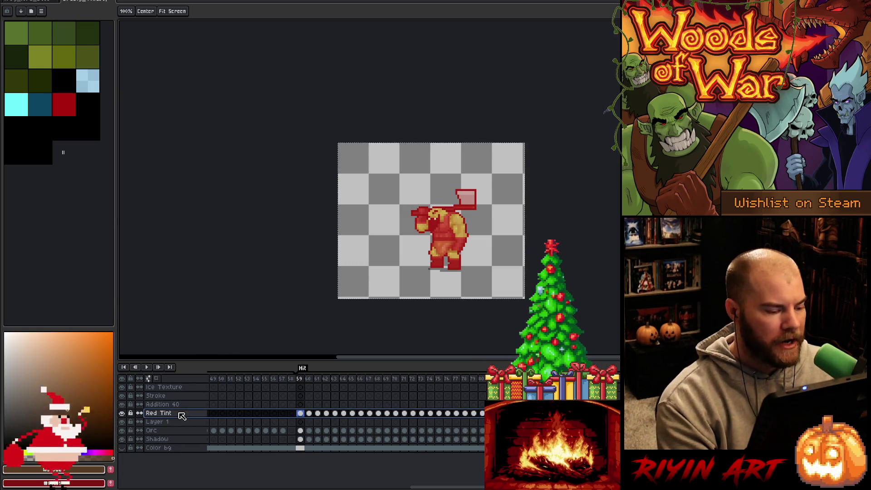
pyautogui.hotkey('shift', 'n')
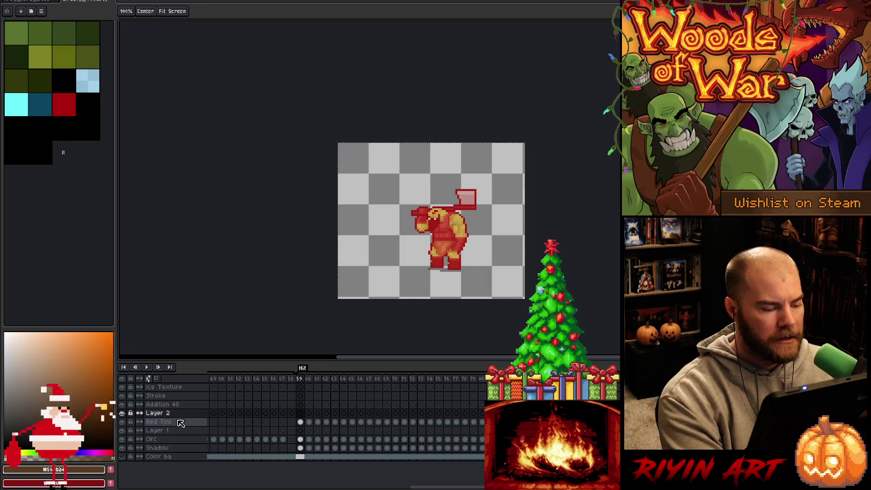
pyautogui.doubleClick(178, 422)
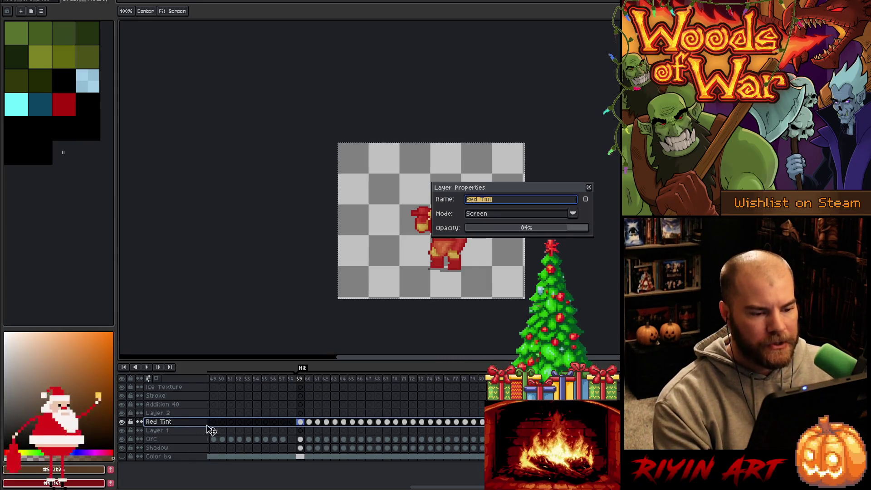
pyautogui.click(310, 422)
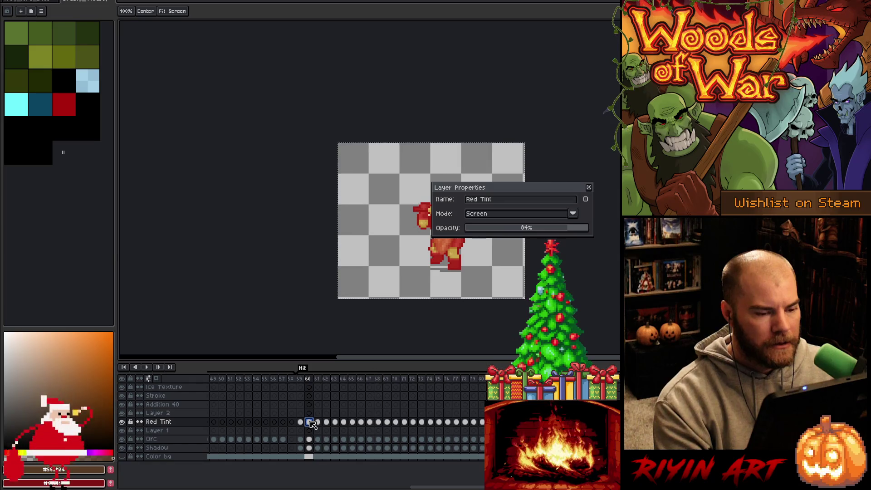
pyautogui.click(310, 414)
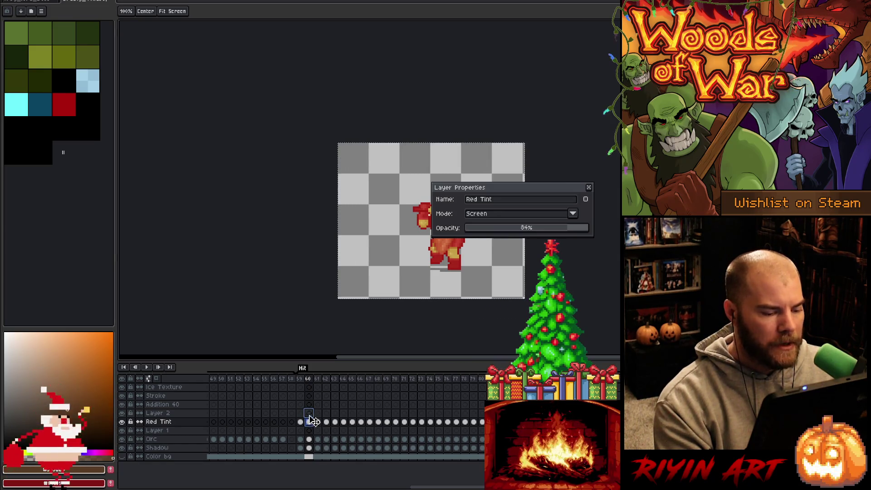
pyautogui.click(163, 414)
# Step: Set Layer 2 to Screen blend mode at 84% opacity
pyautogui.click(485, 215)
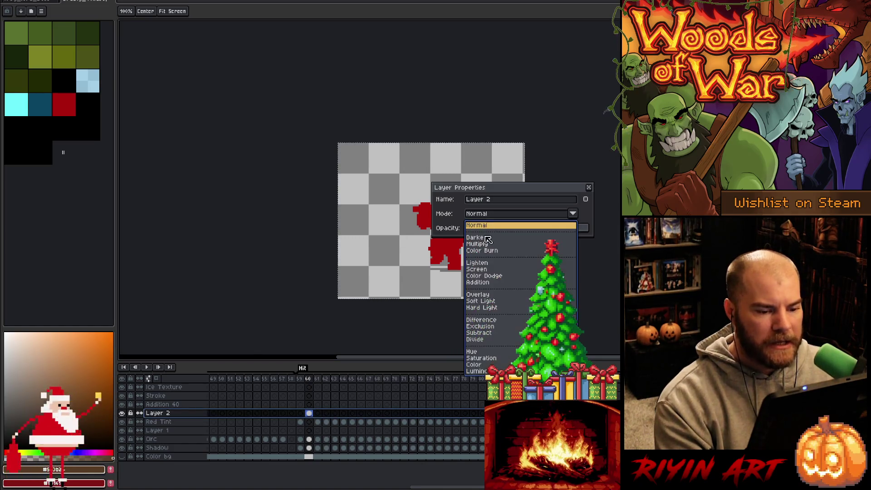
pyautogui.click(488, 268)
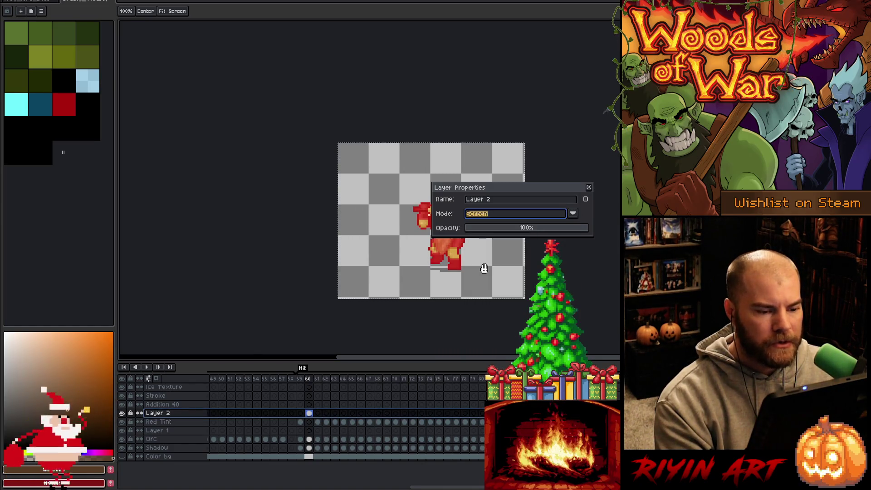
pyautogui.click(187, 422)
pyautogui.click(181, 415)
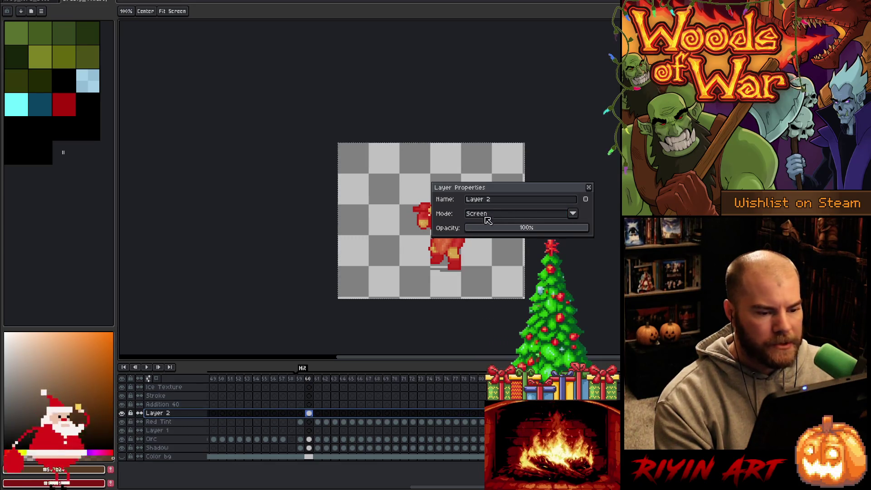
pyautogui.moveTo(559, 227); pyautogui.dragTo(576, 229)
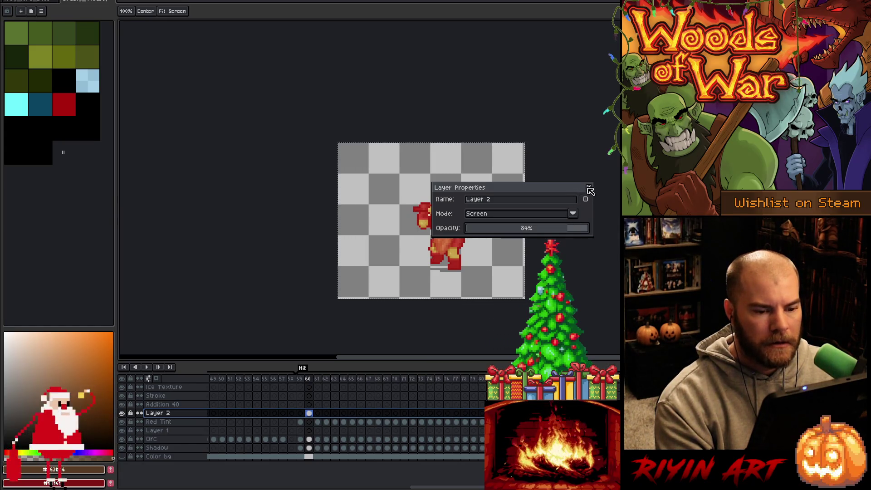
pyautogui.click(590, 188)
# Step: Shift the Layer 2 cel at frame 60 toward purple with Hue -73
pyautogui.click(310, 415)
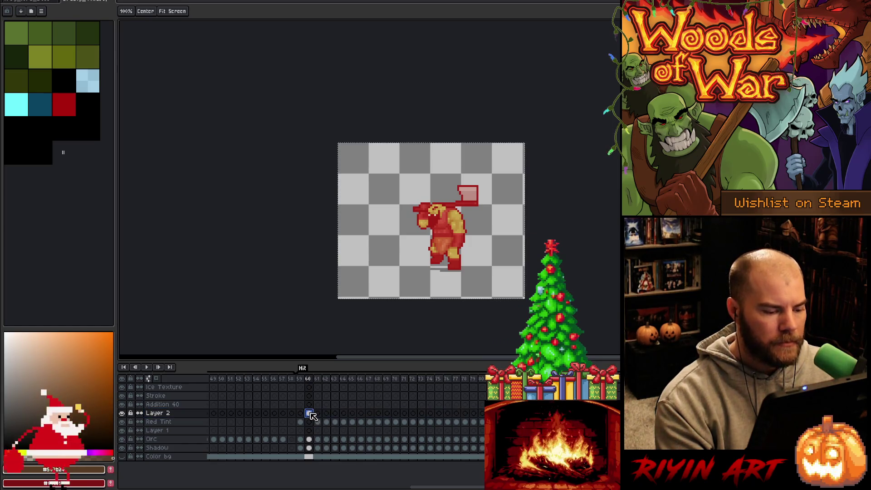
pyautogui.hotkey('ctrl', 'u')
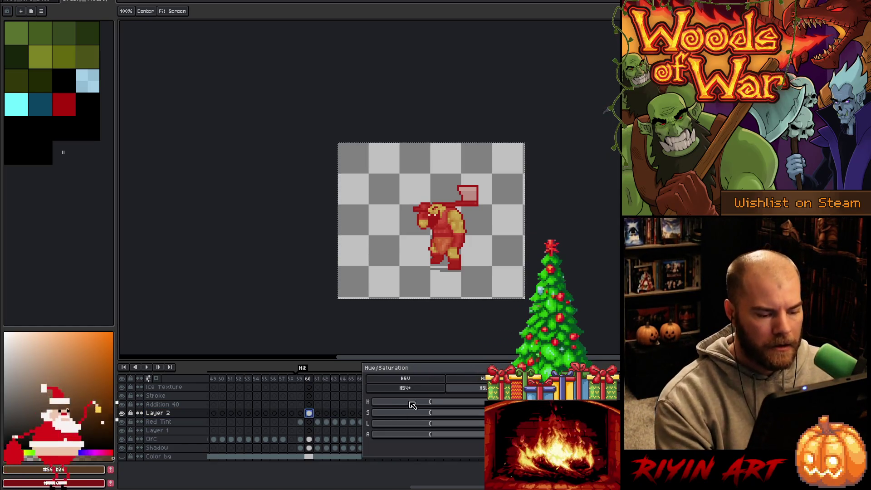
pyautogui.click(411, 403)
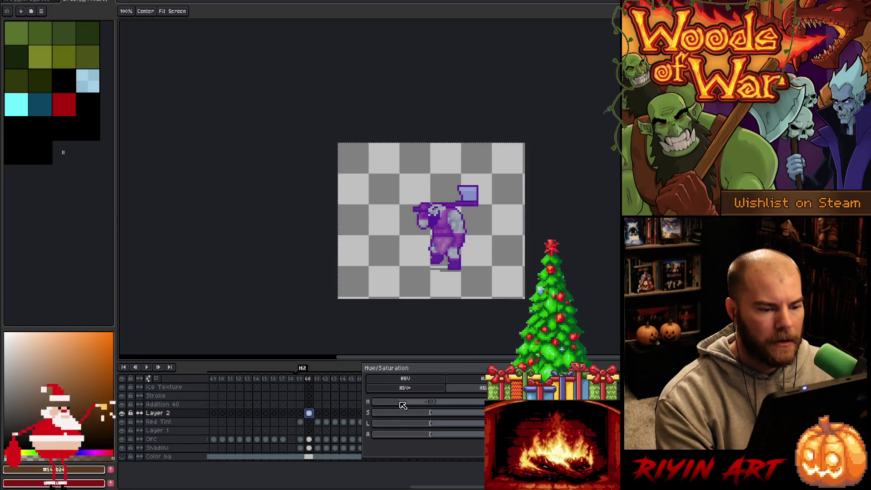
pyautogui.moveTo(413, 404); pyautogui.dragTo(406, 403)
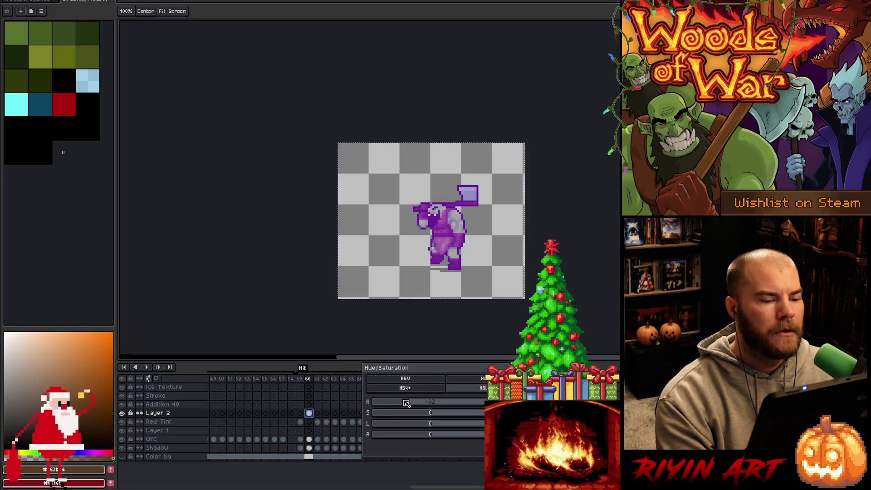
# Step: Compare the Red Tint and Layer 2 cels across hit frames 59 to 64
pyautogui.moveTo(308, 380)
pyautogui.mouseDown()
pyautogui.moveTo(300, 382)
pyautogui.moveTo(322, 384)
pyautogui.mouseUp()
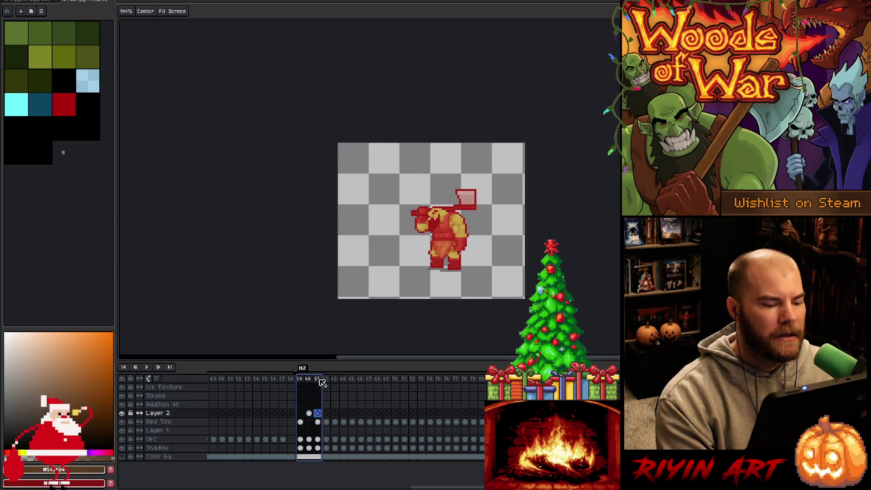
pyautogui.click(326, 422)
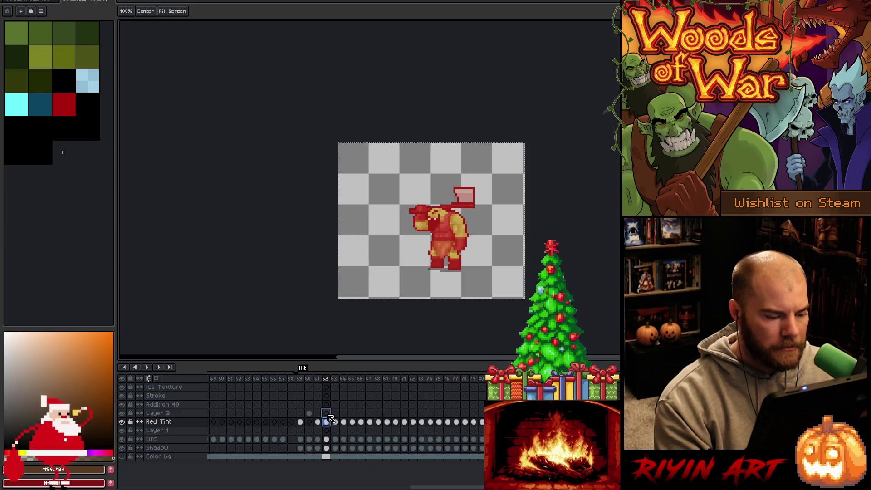
pyautogui.click(335, 414)
pyautogui.click(344, 423)
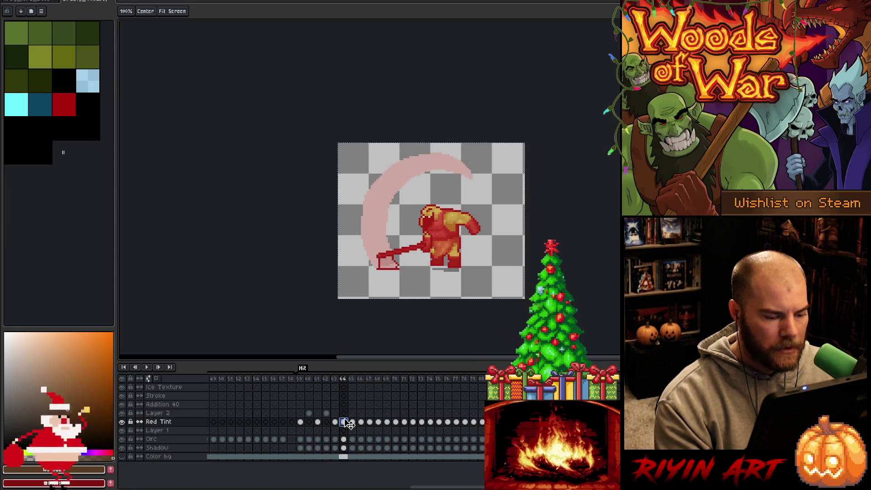
pyautogui.click(344, 413)
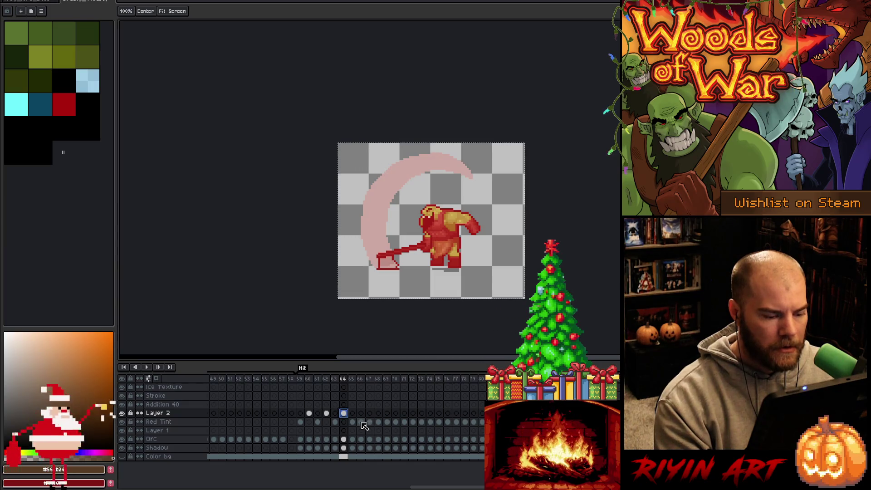
pyautogui.press('Left')
pyautogui.press('Left')
pyautogui.press('Left')
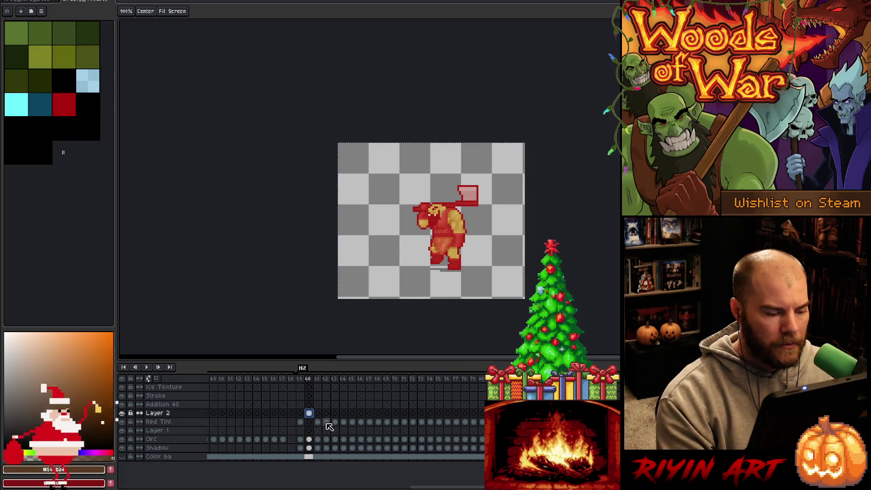
pyautogui.click(327, 423)
pyautogui.press('Up')
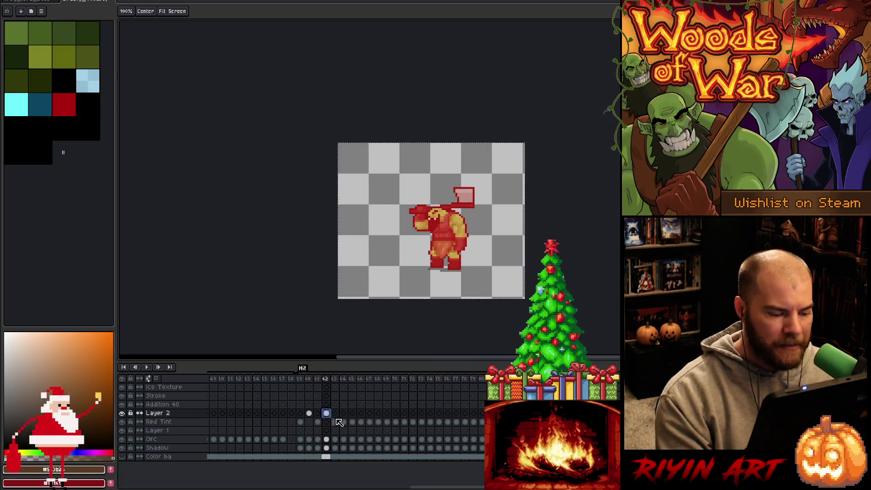
pyautogui.click(344, 414)
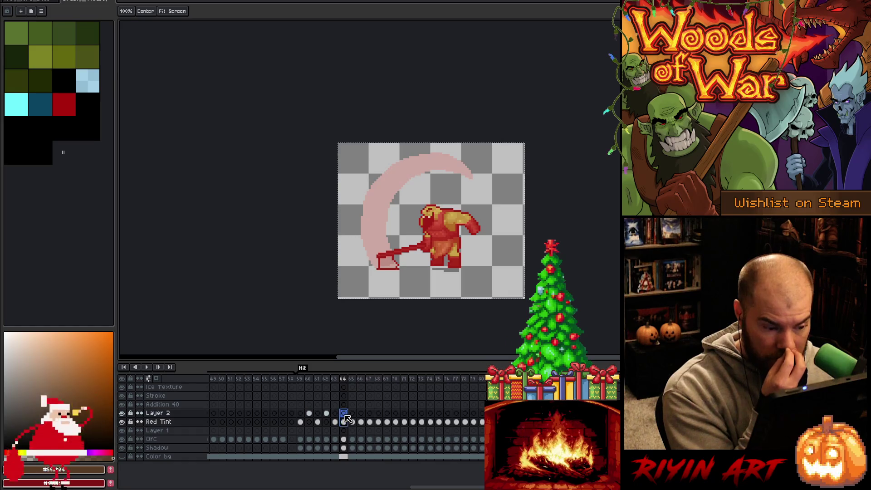
pyautogui.click(344, 423)
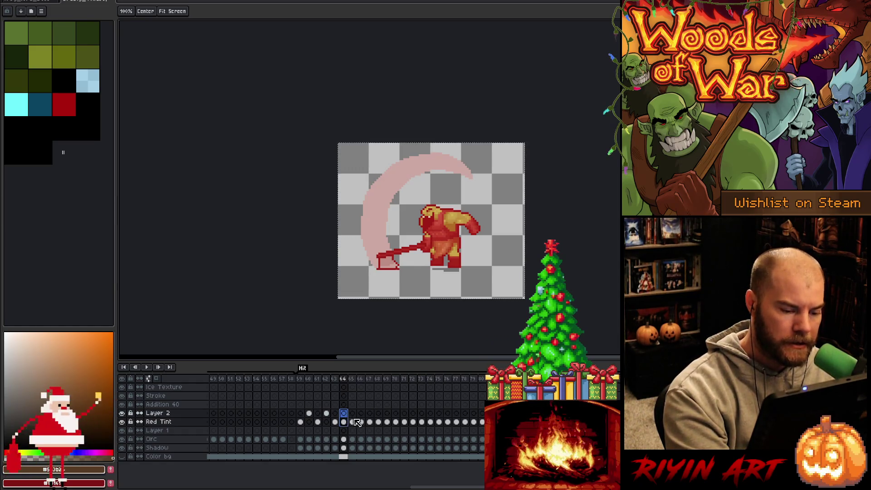
pyautogui.click(344, 413)
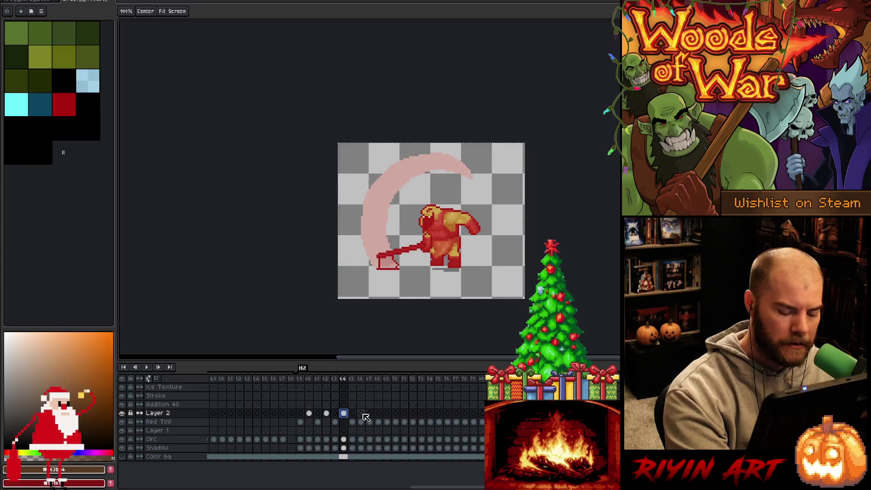
# Step: Drag the frame 66 and 68 Red Tint cels up onto Layer 2
pyautogui.keyDown('ctrl'); pyautogui.scroll(3, 367, 427); pyautogui.keyUp('ctrl')
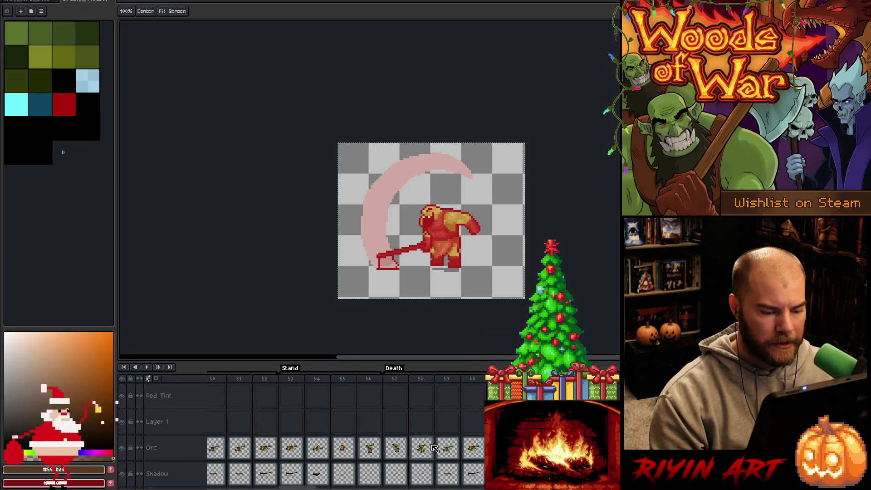
pyautogui.scroll(5, 428, 445)
pyautogui.scroll(-3, 435, 448)
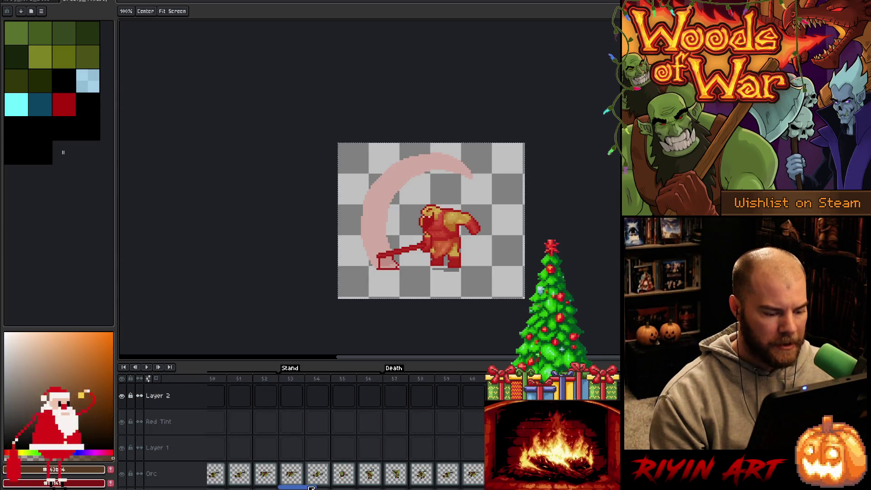
pyautogui.hscroll(-5, 358, 489)
pyautogui.hscroll(8, 436, 489)
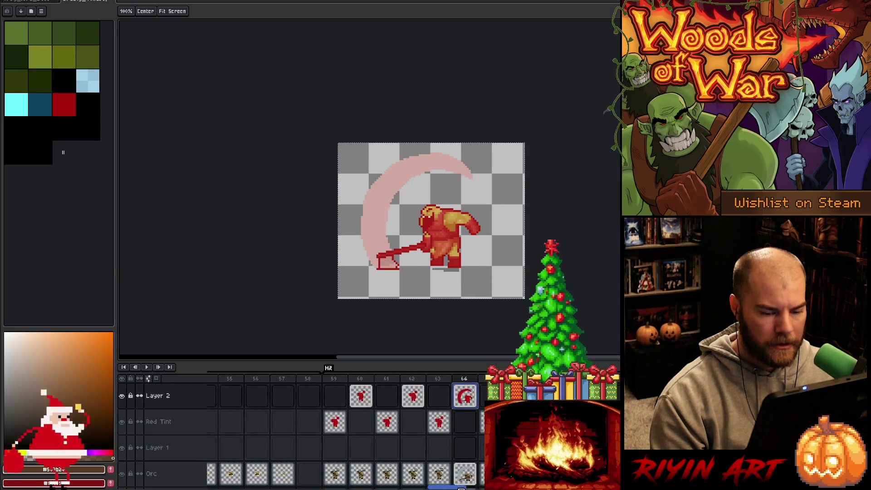
pyautogui.moveTo(347, 422); pyautogui.dragTo(347, 396)
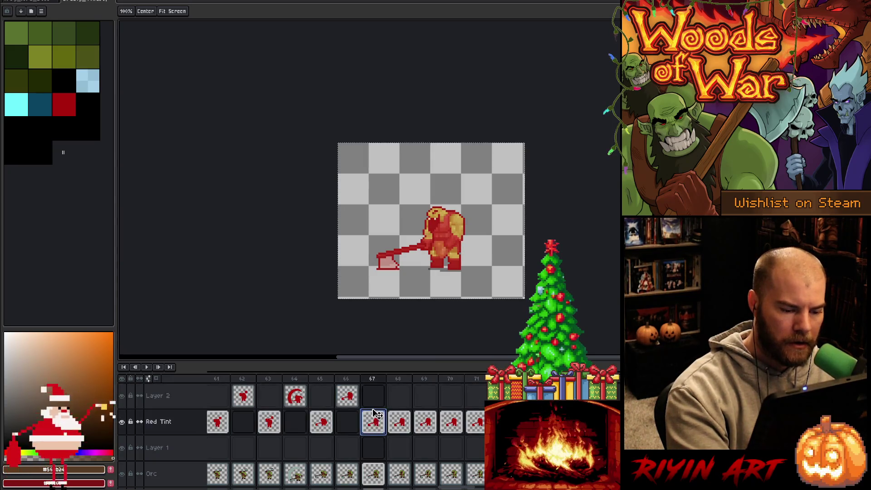
pyautogui.moveTo(399, 421)
pyautogui.mouseDown()
pyautogui.moveTo(399, 411)
pyautogui.moveTo(427, 398)
pyautogui.moveTo(452, 419)
pyautogui.moveTo(451, 396)
pyautogui.mouseUp()
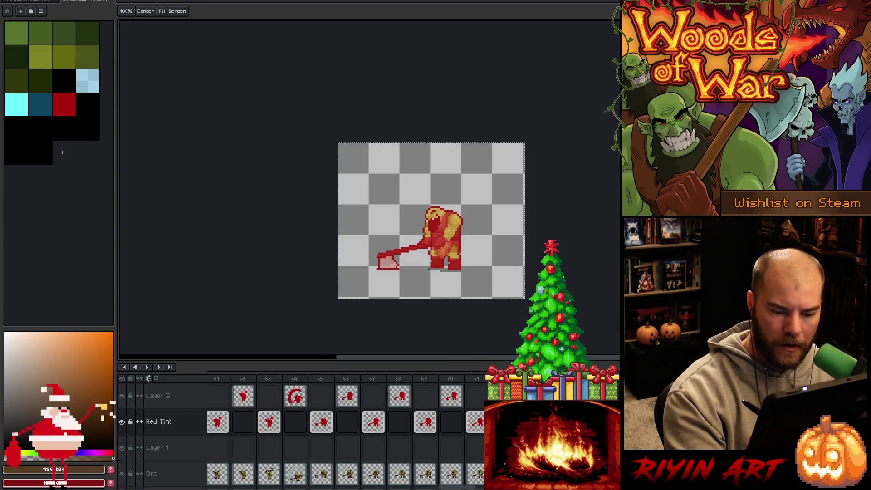
pyautogui.click(158, 396)
pyautogui.click(159, 422)
pyautogui.click(159, 395)
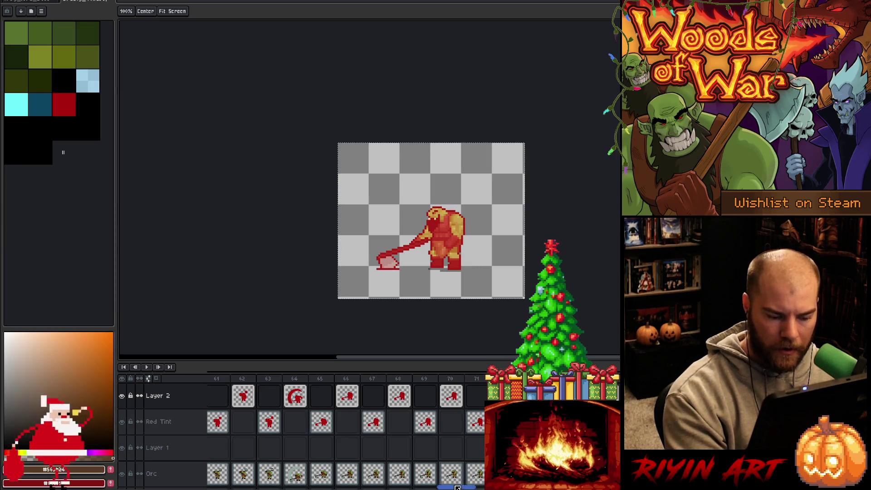
# Step: Drag the frame 80, 82 and 84 Red Tint cels up onto Layer 2
pyautogui.press('Right')
pyautogui.press('Right')
pyautogui.press('Right')
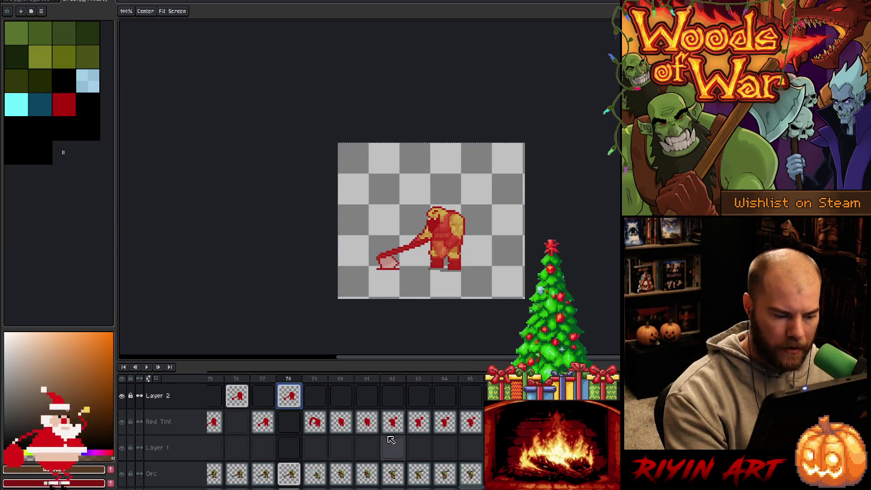
pyautogui.click(342, 422)
pyautogui.moveTo(341, 419); pyautogui.dragTo(341, 396)
pyautogui.click(393, 421)
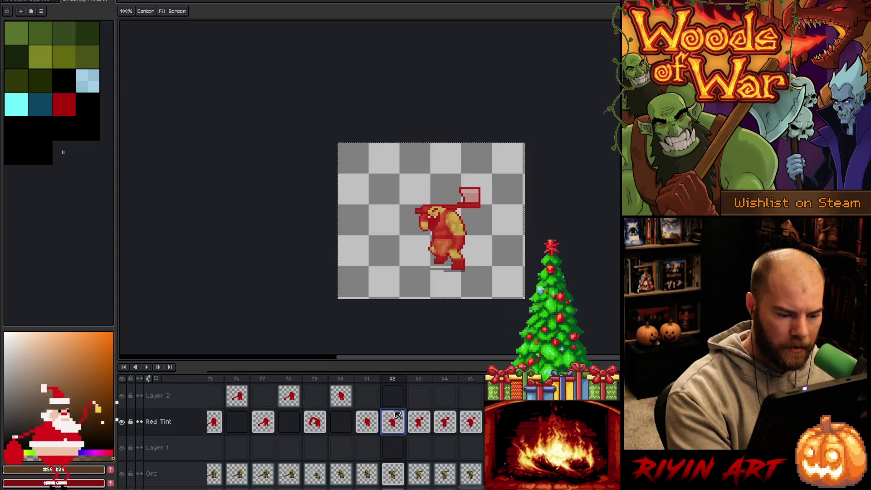
pyautogui.moveTo(393, 421); pyautogui.dragTo(393, 396)
pyautogui.click(448, 414)
pyautogui.moveTo(449, 413); pyautogui.dragTo(444, 396)
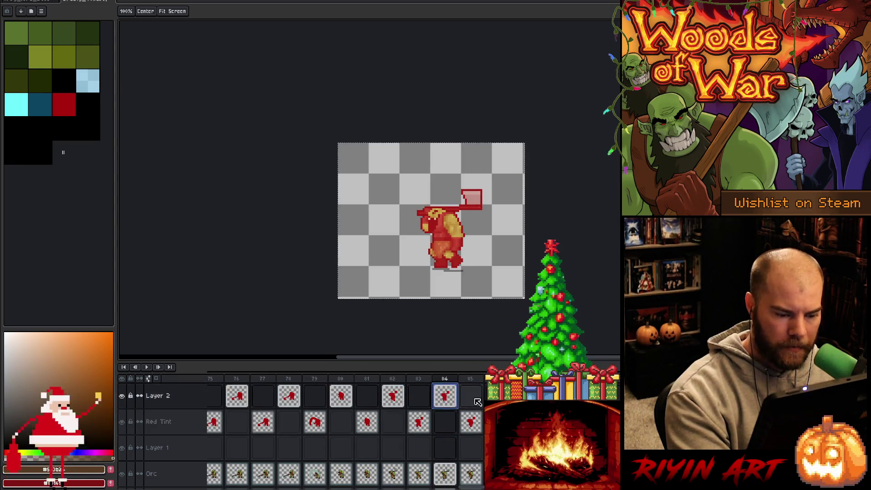
pyautogui.click(157, 395)
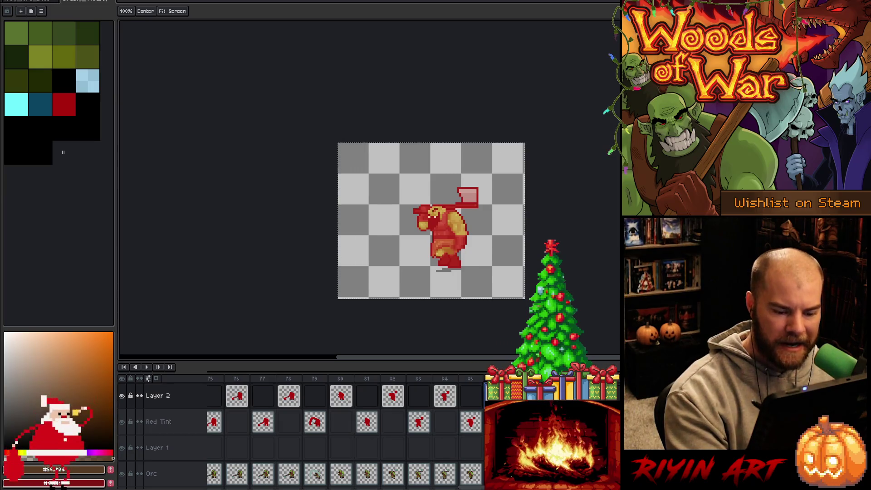
pyautogui.press('Right')
pyautogui.click(159, 421)
pyautogui.press('Right')
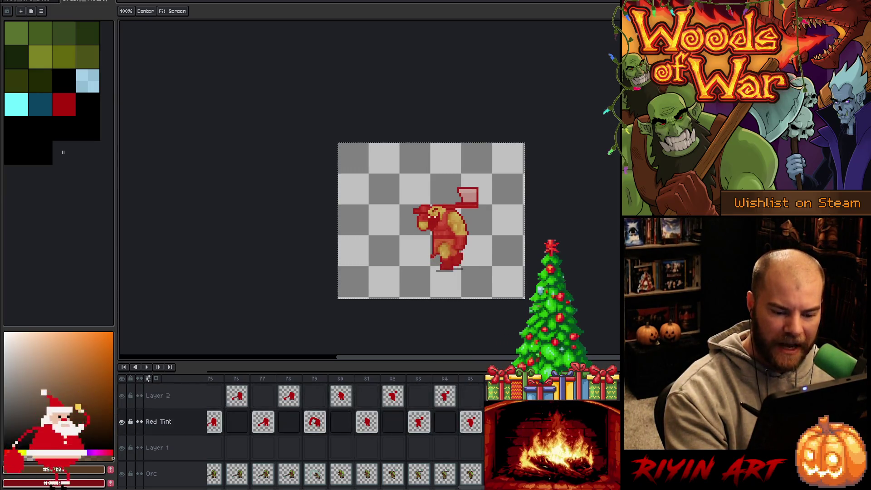
pyautogui.click(158, 421)
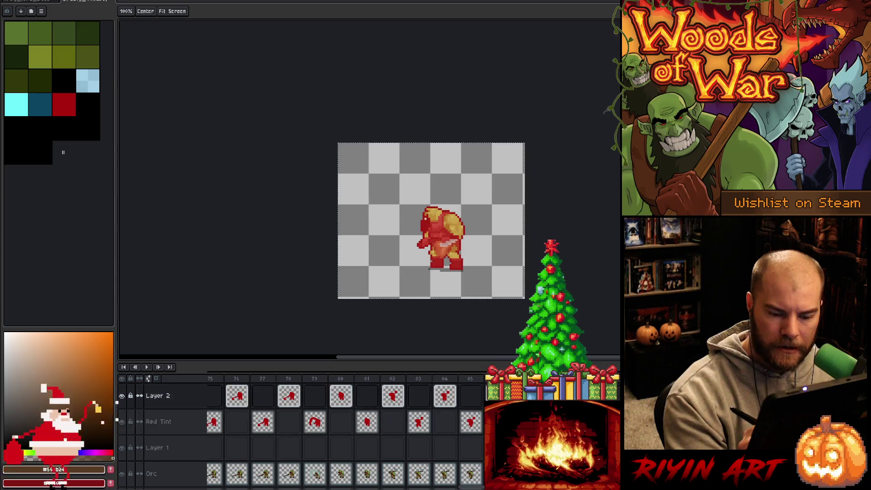
pyautogui.press('Right')
pyautogui.press('Right')
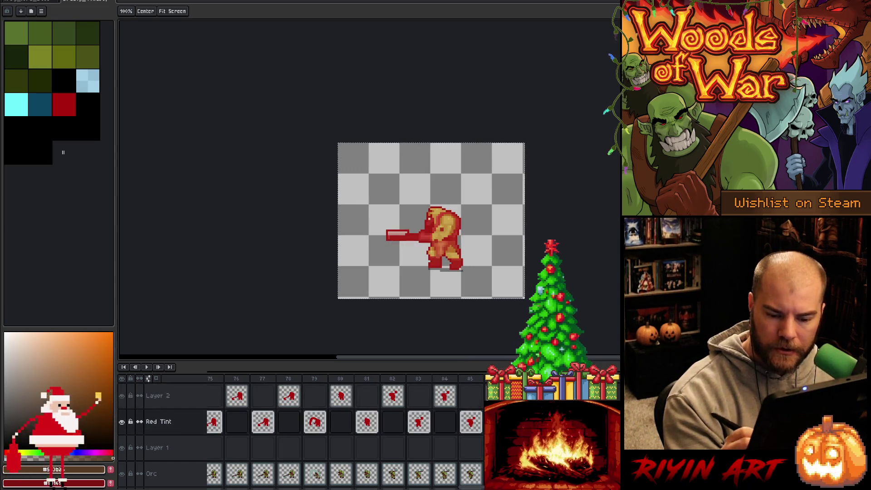
pyautogui.click(159, 395)
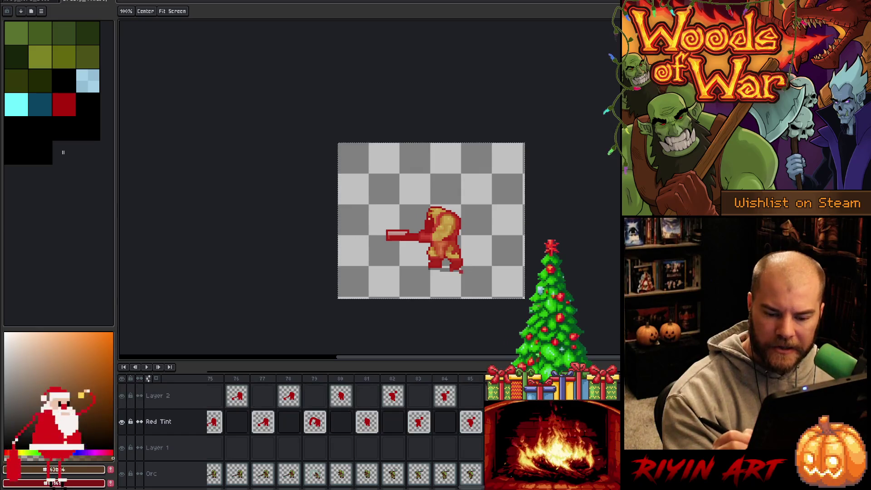
pyautogui.hscroll(5, 344, 431)
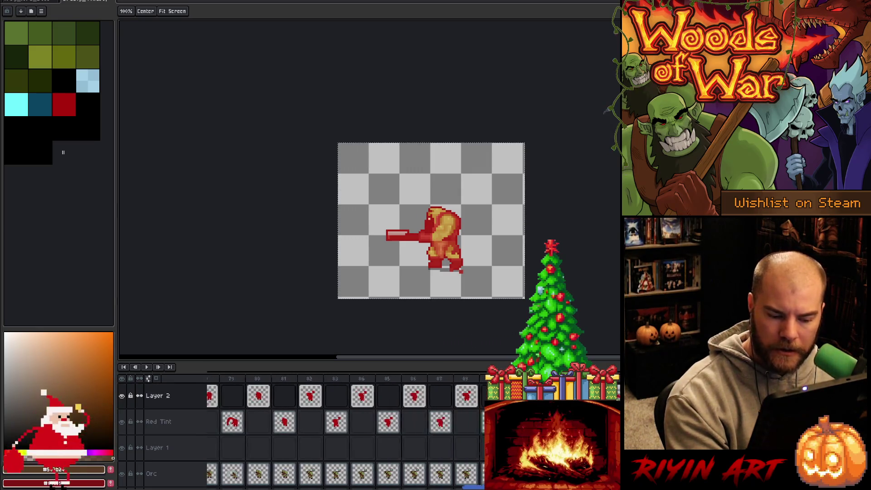
pyautogui.click(478, 422)
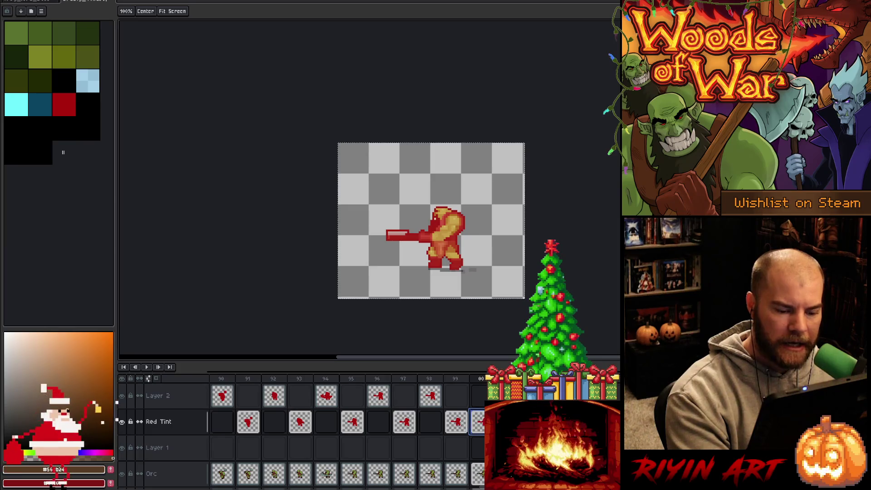
pyautogui.click(479, 396)
pyautogui.click(478, 422)
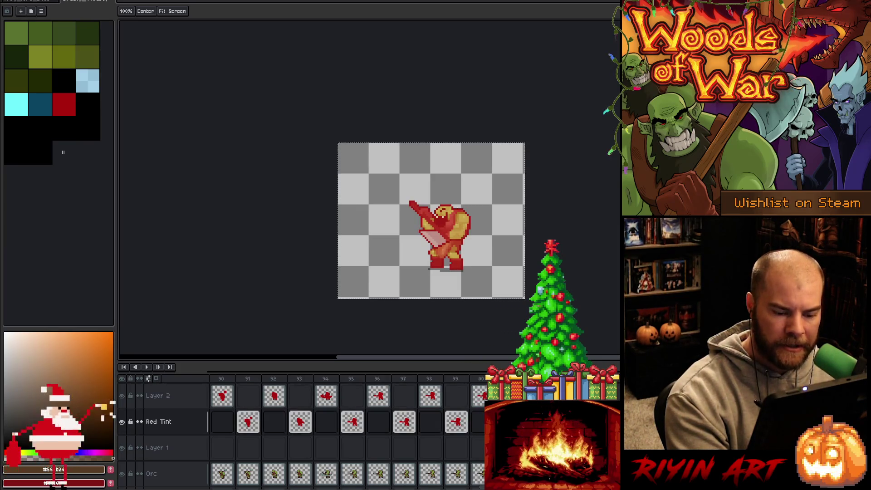
pyautogui.press('Right')
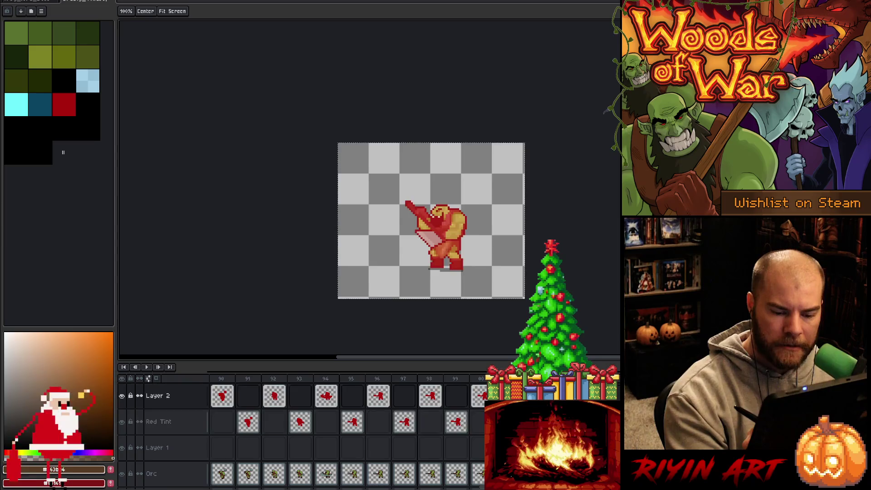
pyautogui.press('Right')
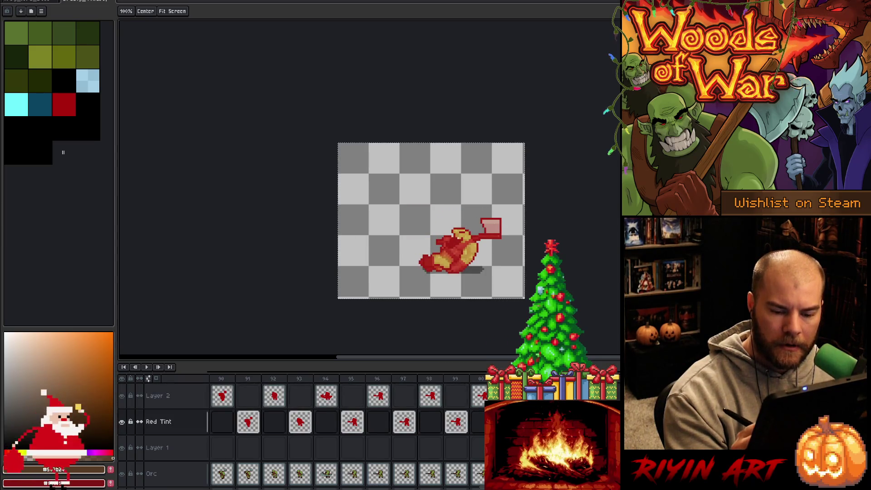
pyautogui.press('Right')
pyautogui.press('Up')
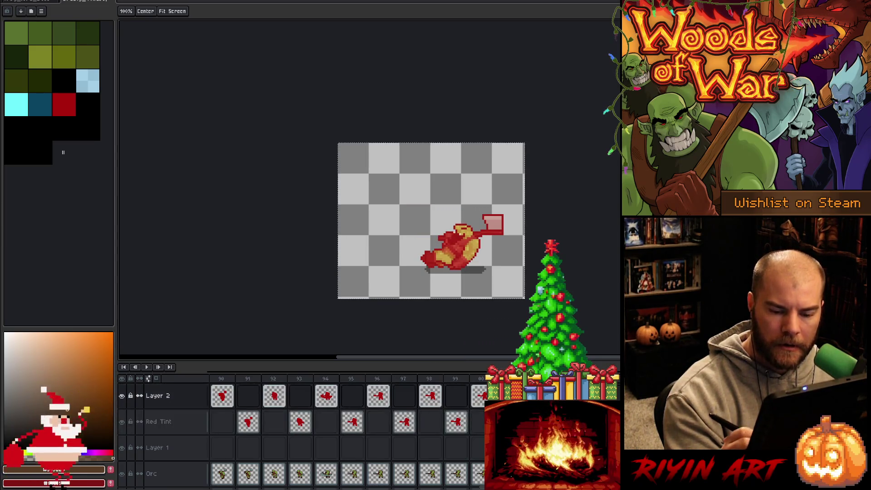
pyautogui.click(158, 421)
pyautogui.press('Right')
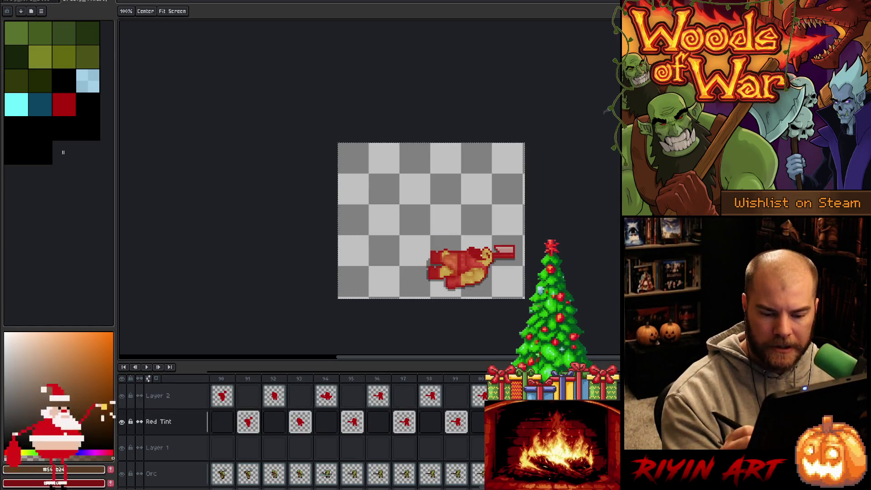
pyautogui.press('Left')
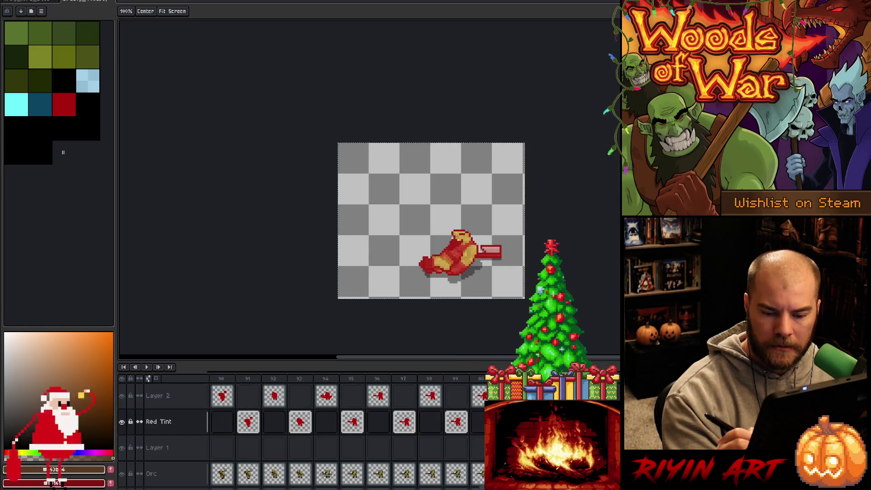
pyautogui.press('Up')
pyautogui.press('Down')
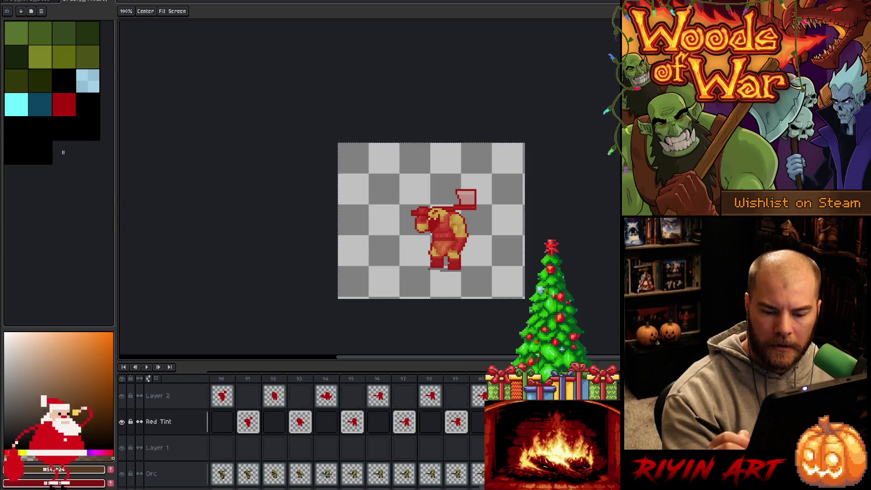
pyautogui.press('Up')
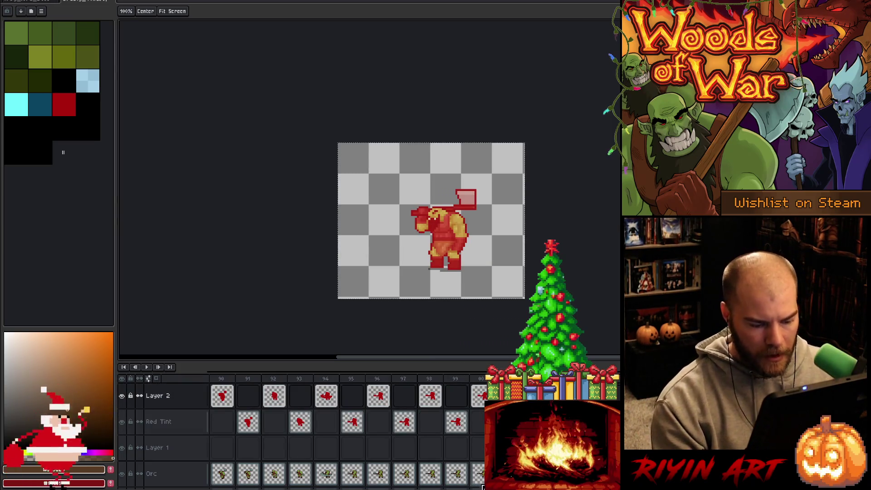
# Step: Move the Red Tint cels at frames 39, 41, 43, 45 and 47 up onto Layer 2
pyautogui.hscroll(-15, 481, 487)
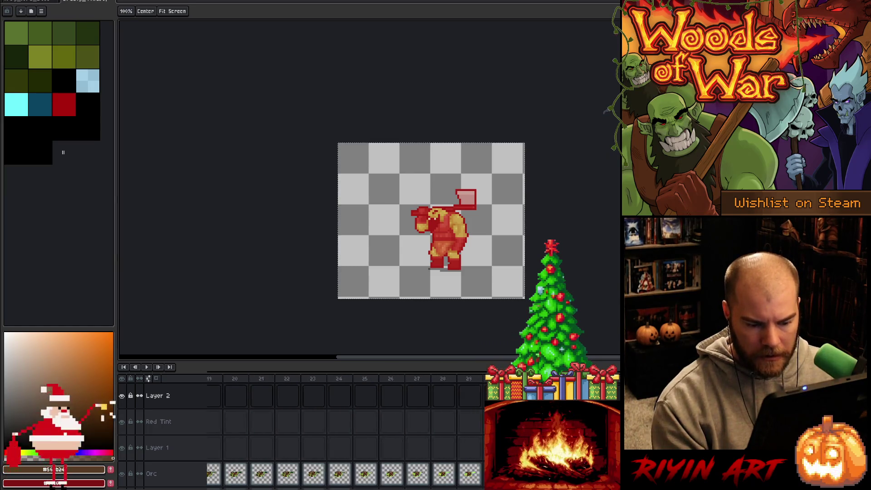
pyautogui.hscroll(4, 345, 433)
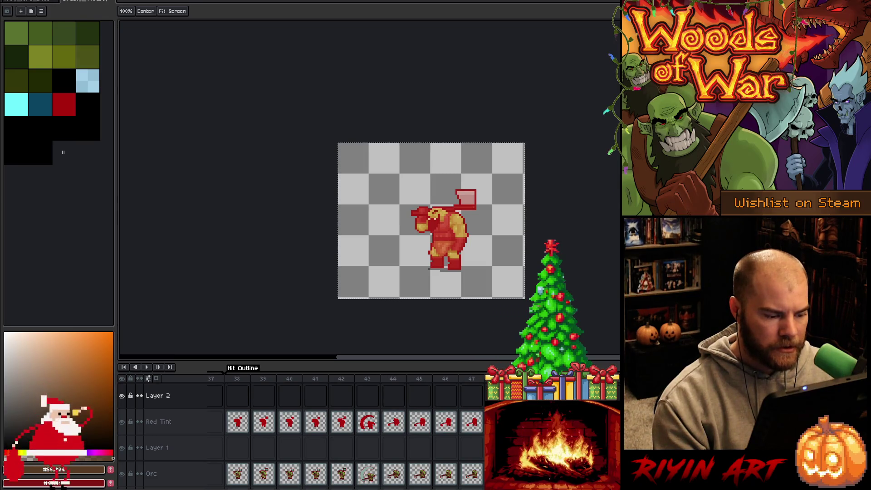
pyautogui.click(268, 425)
pyautogui.moveTo(268, 424); pyautogui.dragTo(265, 397)
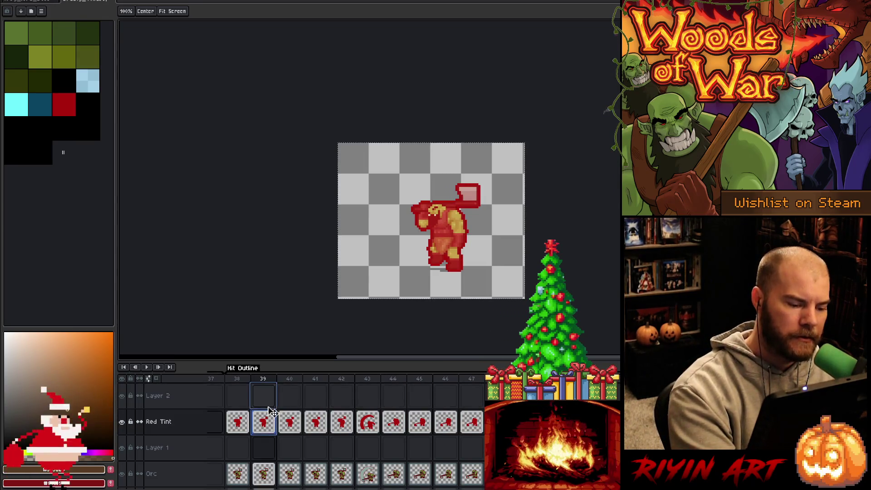
pyautogui.click(320, 420)
pyautogui.moveTo(319, 419); pyautogui.dragTo(316, 396)
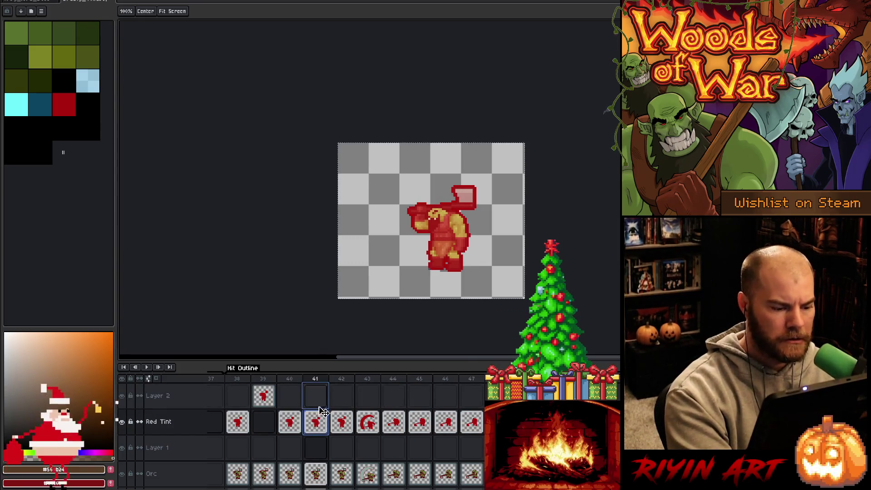
pyautogui.click(368, 421)
pyautogui.moveTo(370, 420); pyautogui.dragTo(367, 396)
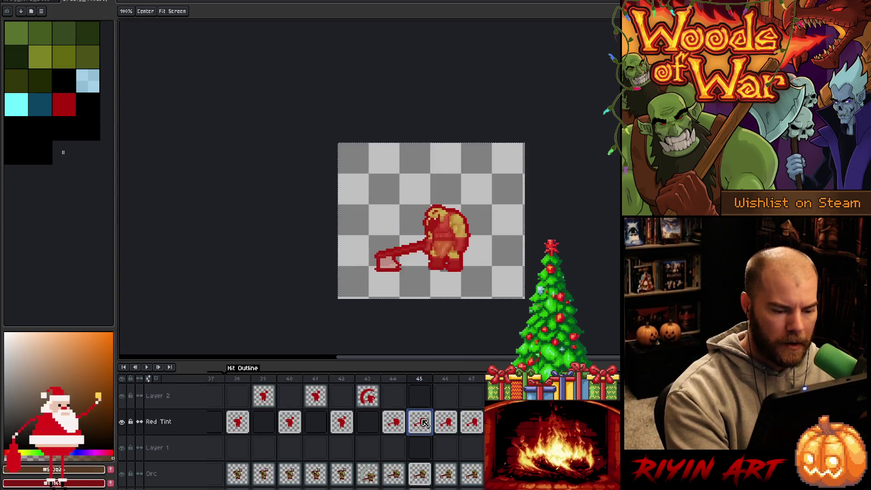
pyautogui.click(420, 422)
pyautogui.moveTo(419, 422); pyautogui.dragTo(420, 395)
pyautogui.click(467, 422)
pyautogui.moveTo(468, 422); pyautogui.dragTo(471, 395)
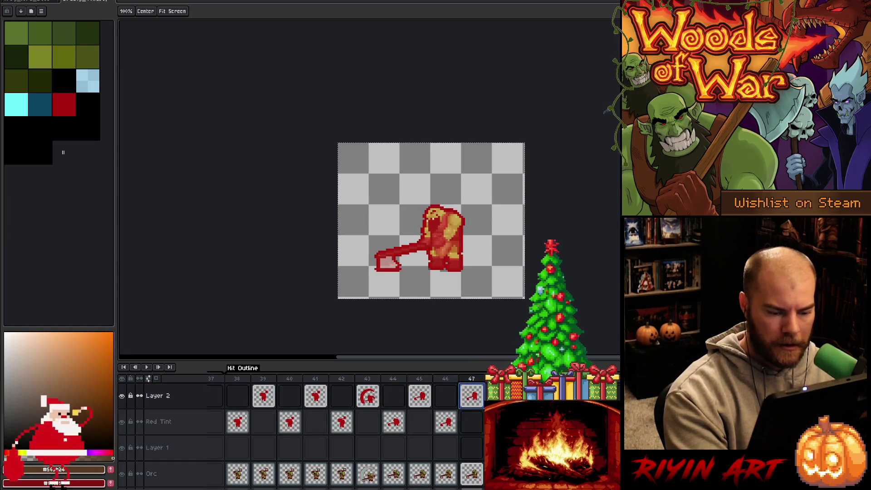
# Step: Toggle between Red Tint and Layer 2 to compare the cels, leaving Layer 2 active
pyautogui.click(472, 422)
pyautogui.press('Up')
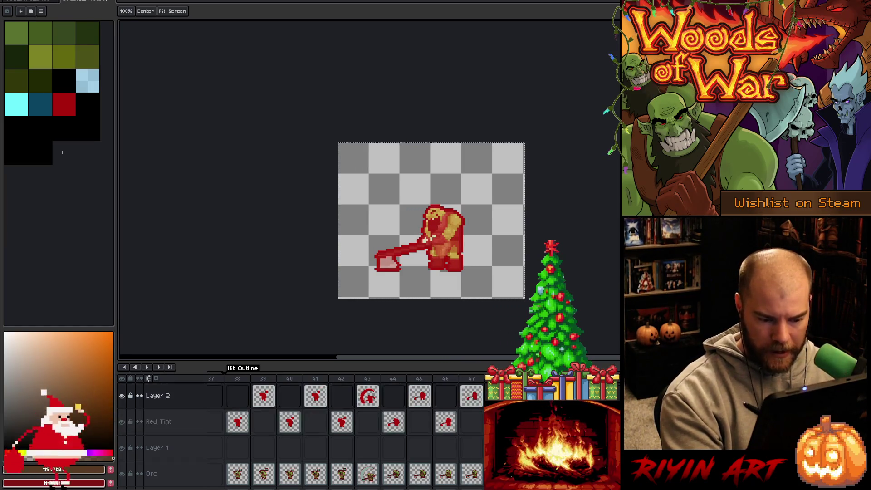
pyautogui.press('Down')
pyautogui.press('Up')
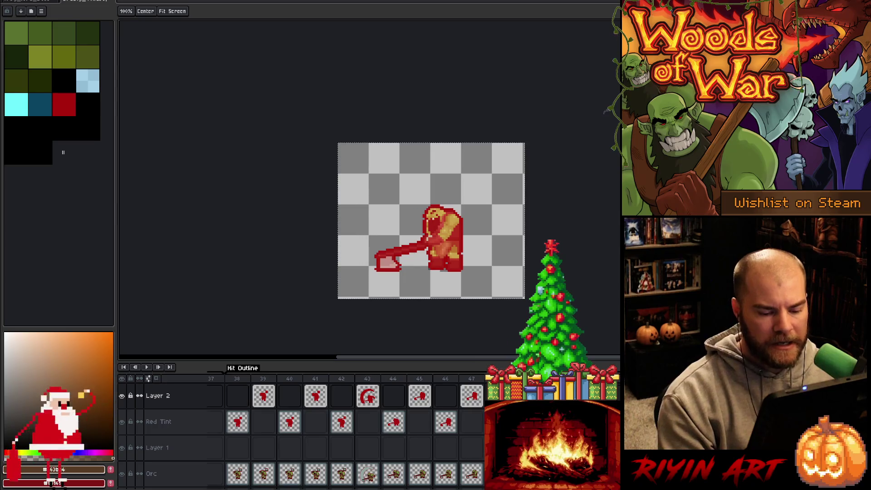
# Step: Move the tint cels at frames 53, 55, 57 and 59 up onto Layer 2
pyautogui.click(266, 396)
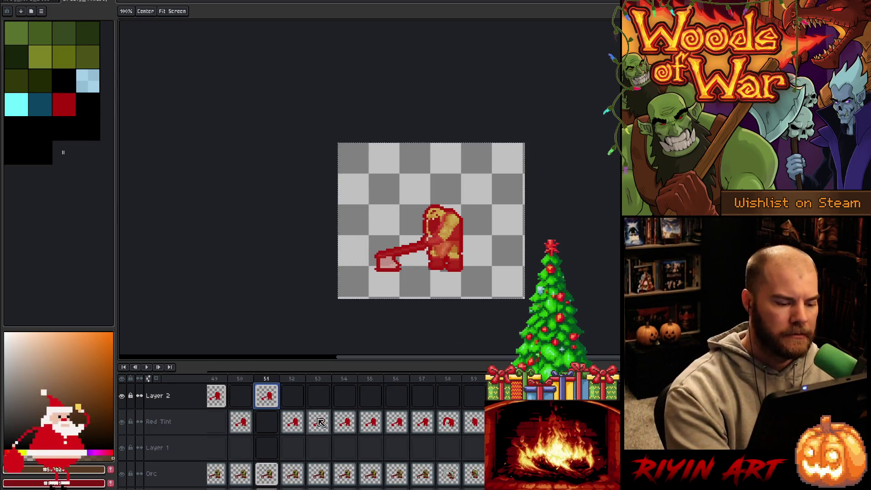
pyautogui.moveTo(319, 422); pyautogui.dragTo(319, 396)
pyautogui.moveTo(371, 421); pyautogui.dragTo(371, 396)
pyautogui.click(422, 421)
pyautogui.moveTo(423, 414); pyautogui.dragTo(422, 396)
pyautogui.moveTo(474, 422); pyautogui.dragTo(474, 396)
# Step: Step forward from the axe-raised frame, switching between Red Tint and Layer 2
pyautogui.click(500, 421)
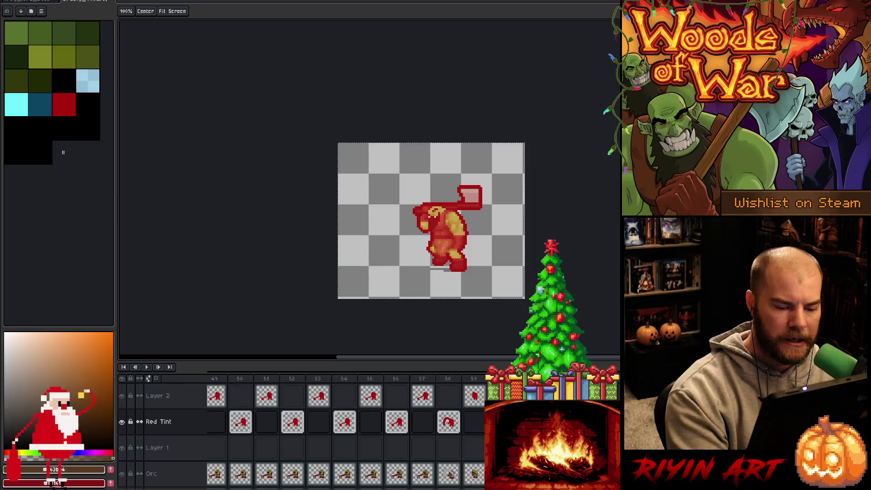
pyautogui.press('Right')
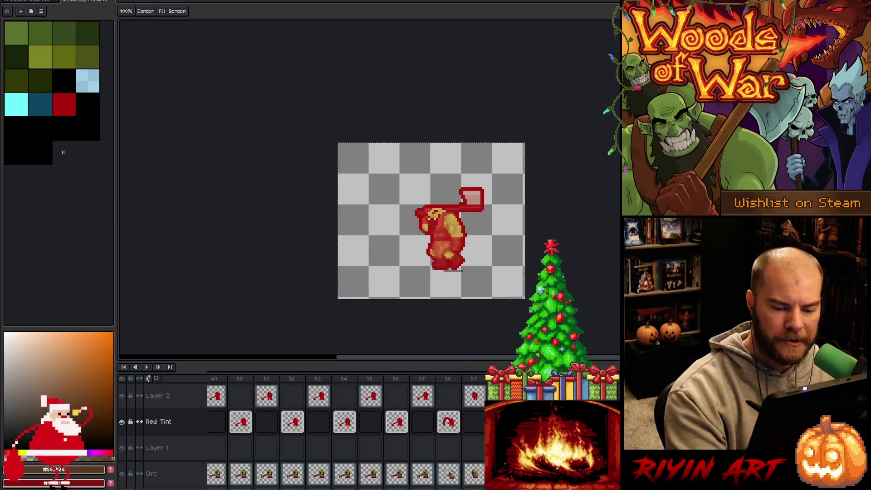
pyautogui.press('Right')
pyautogui.press('Up')
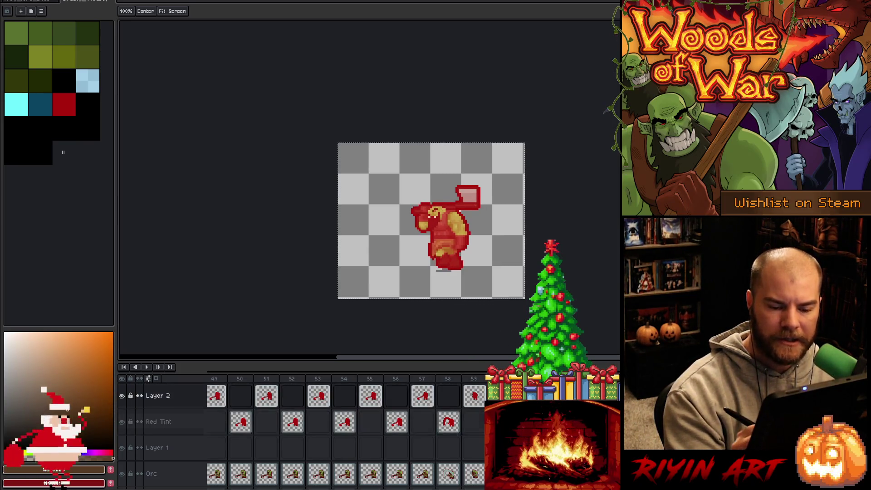
pyautogui.press('Down')
pyautogui.press('Right')
pyautogui.press('Up')
# Step: Advance past the axe-swing frame to the frame 73 tint cel with Layer 2 active
pyautogui.press('Down')
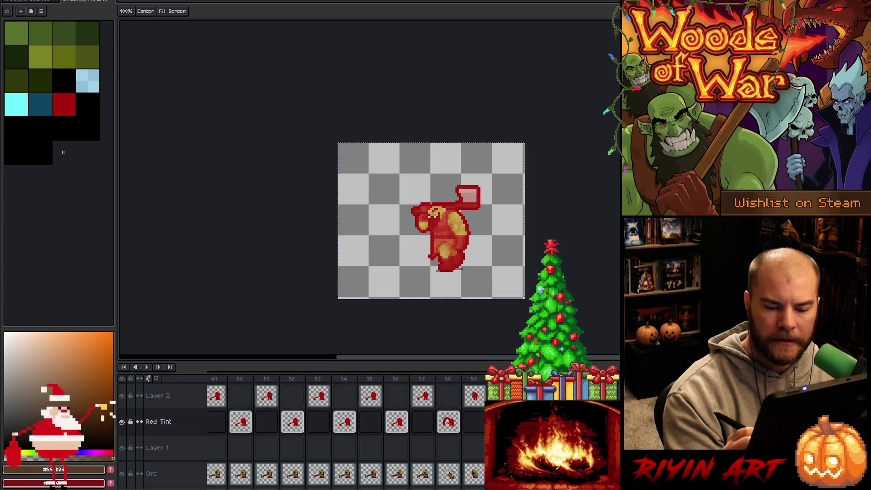
pyautogui.press('Up')
pyautogui.press('Down')
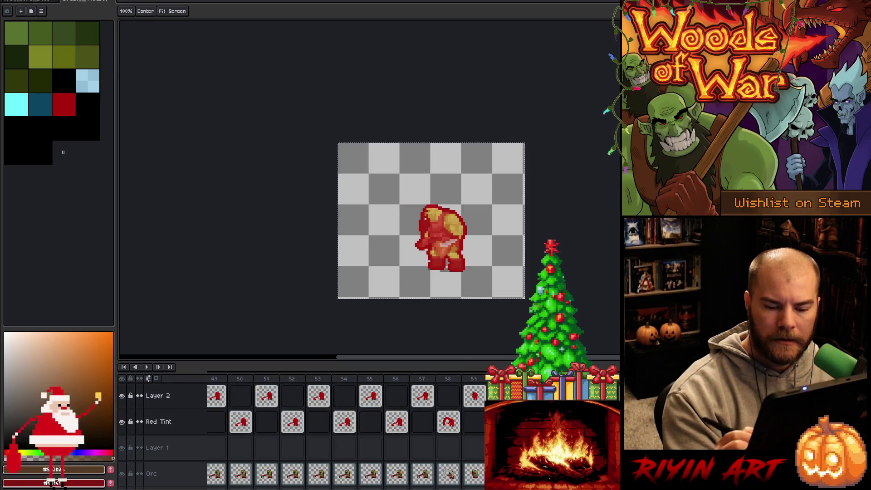
pyautogui.press('Right')
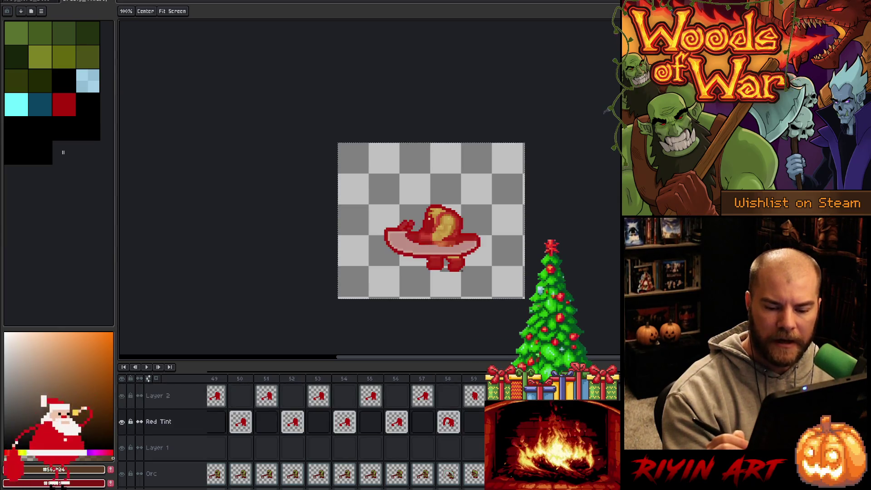
pyautogui.press('Up')
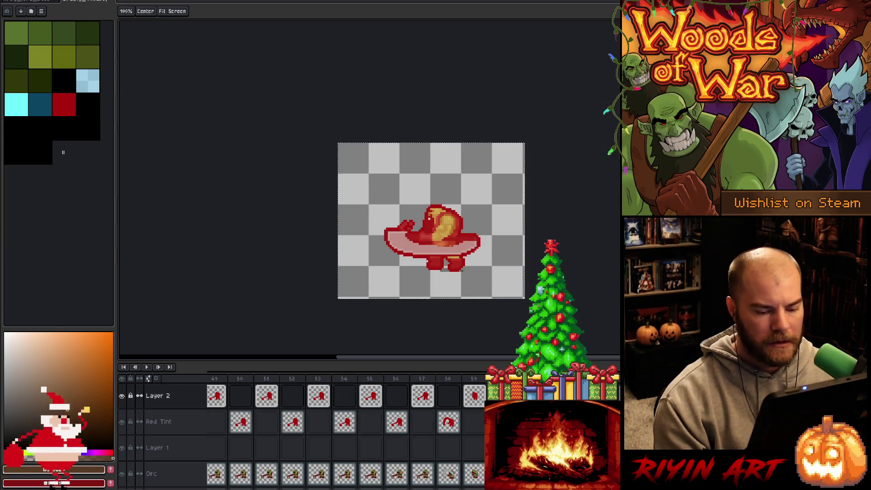
pyautogui.press('Right')
pyautogui.press('Right')
pyautogui.press('Right')
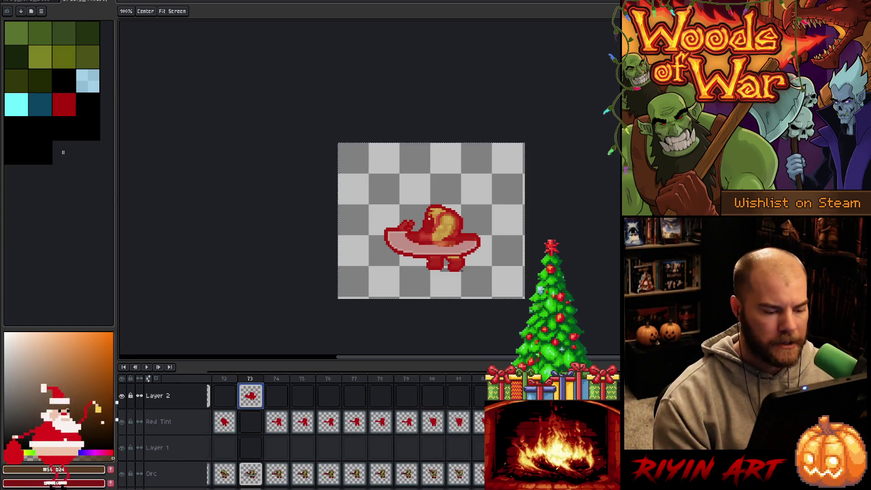
# Step: Move the tint cels at frames 75, 77, 79 and 81 up onto Layer 2
pyautogui.click(302, 422)
pyautogui.moveTo(302, 422); pyautogui.dragTo(303, 396)
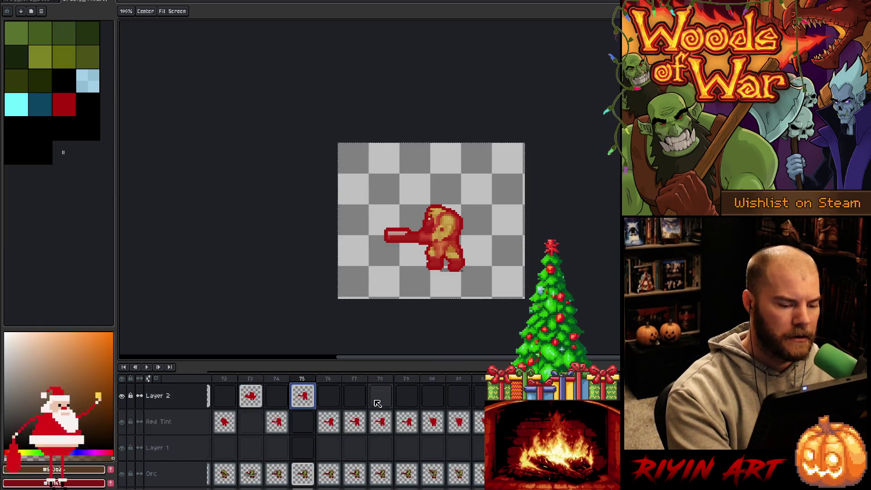
pyautogui.moveTo(355, 421); pyautogui.dragTo(354, 395)
pyautogui.click(407, 422)
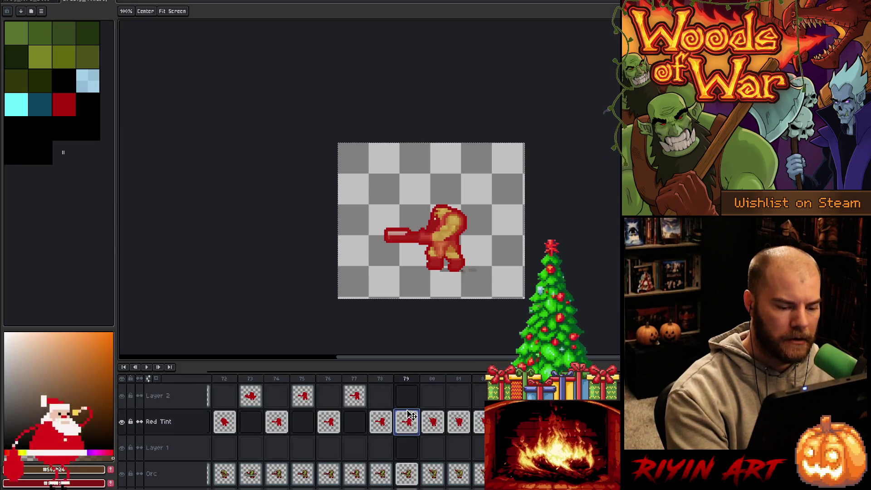
pyautogui.moveTo(408, 416); pyautogui.dragTo(406, 395)
pyautogui.click(458, 421)
pyautogui.moveTo(458, 421); pyautogui.dragTo(458, 396)
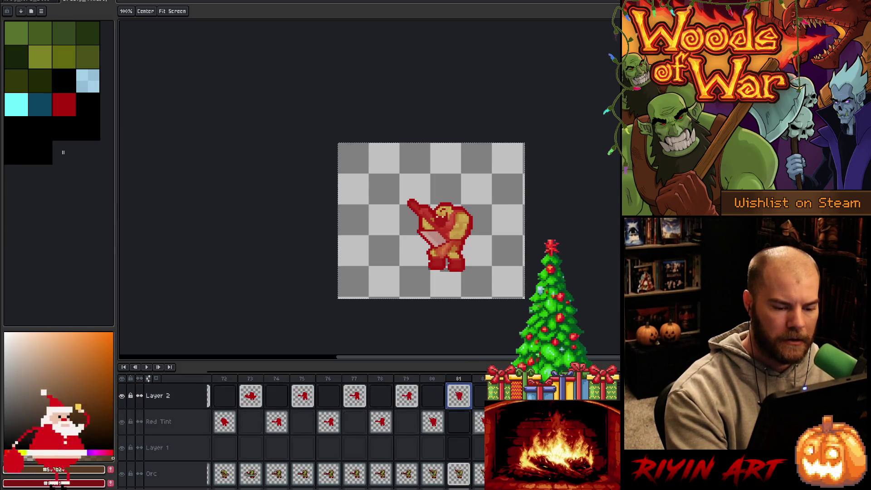
# Step: Preview the swing from frame 80 onward, ending with Layer 2 active
pyautogui.click(433, 421)
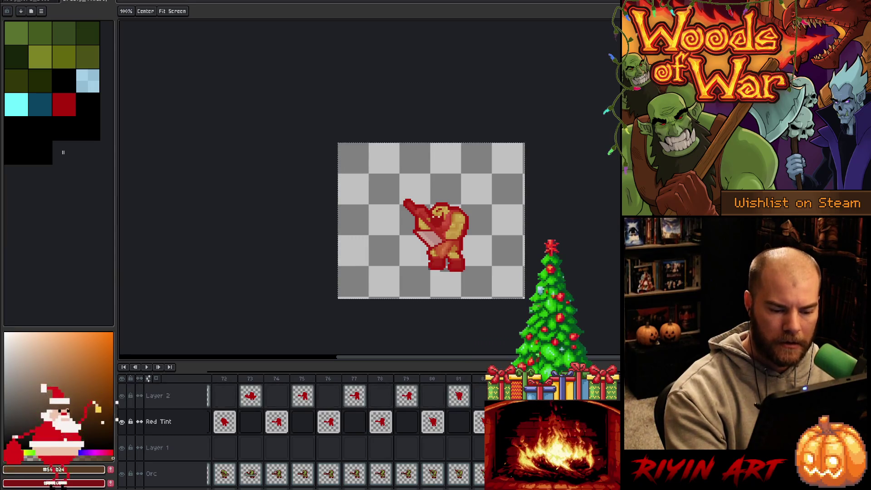
pyautogui.press('Right')
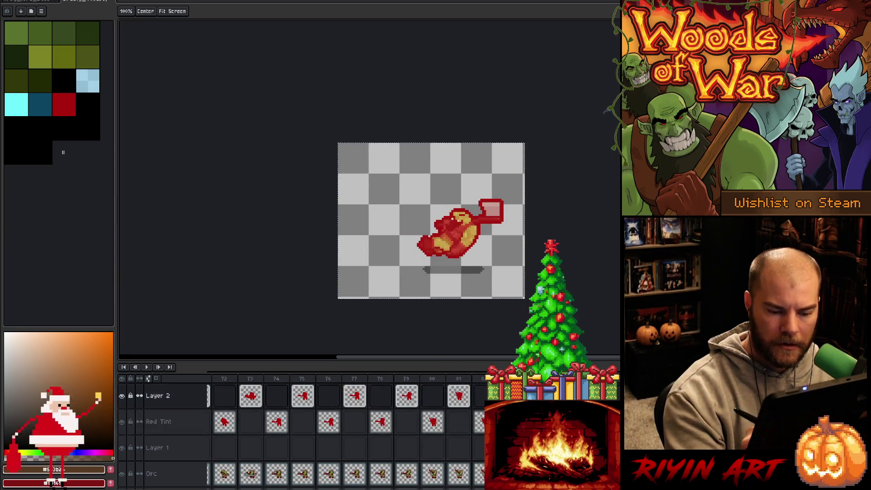
pyautogui.press('Right')
pyautogui.press('Right')
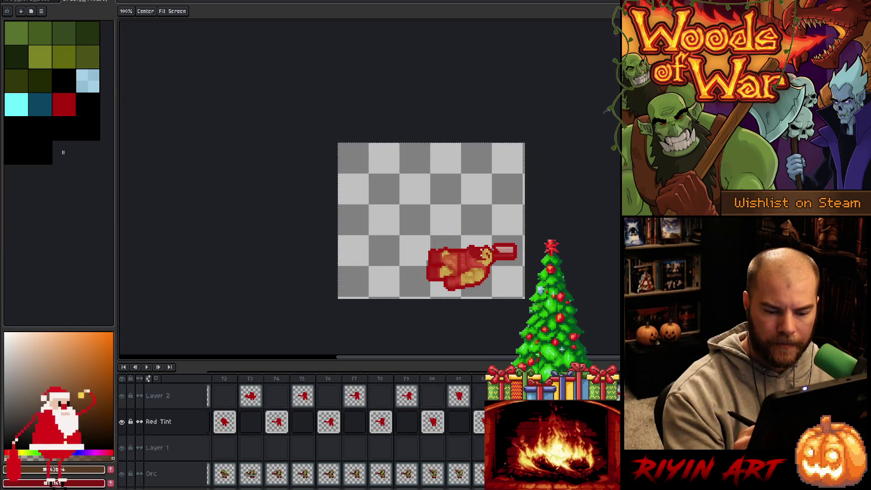
pyautogui.press('Right')
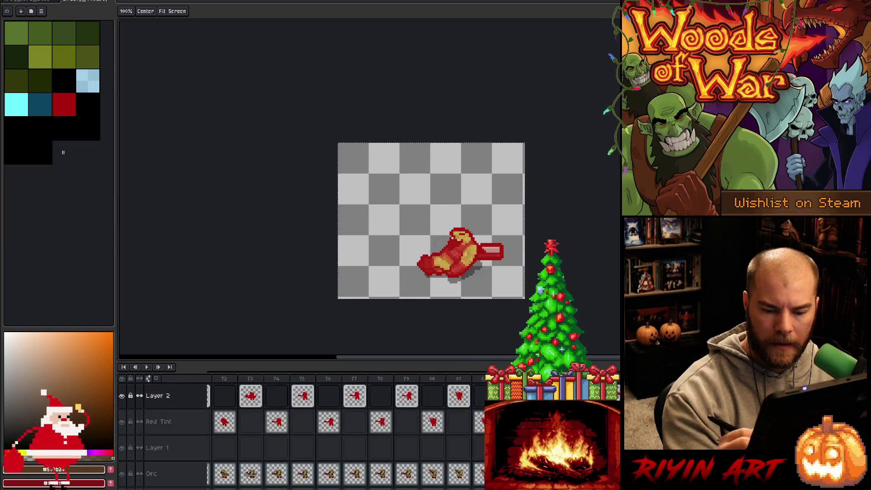
pyautogui.press('Right')
pyautogui.press('Up')
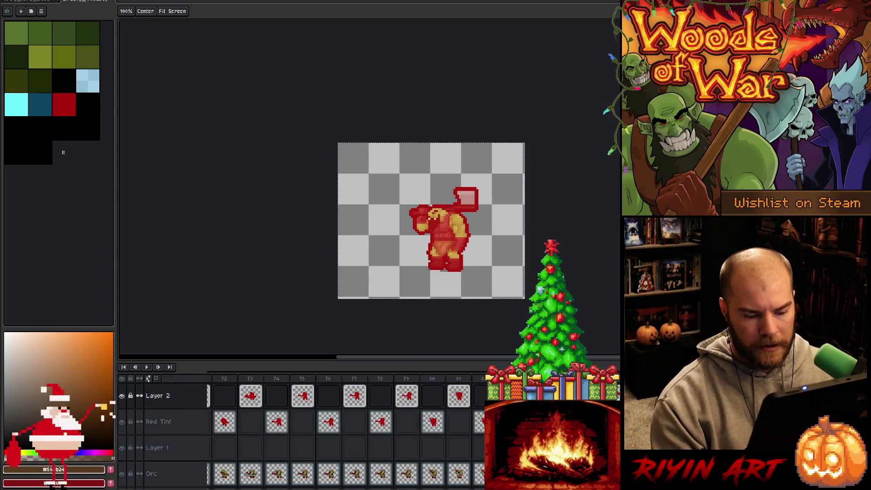
# Step: Review the timeline frames, then bring up Hue/Saturation with Ctrl+U
pyautogui.hscroll(-15, 345, 431)
pyautogui.hscroll(10, 345, 431)
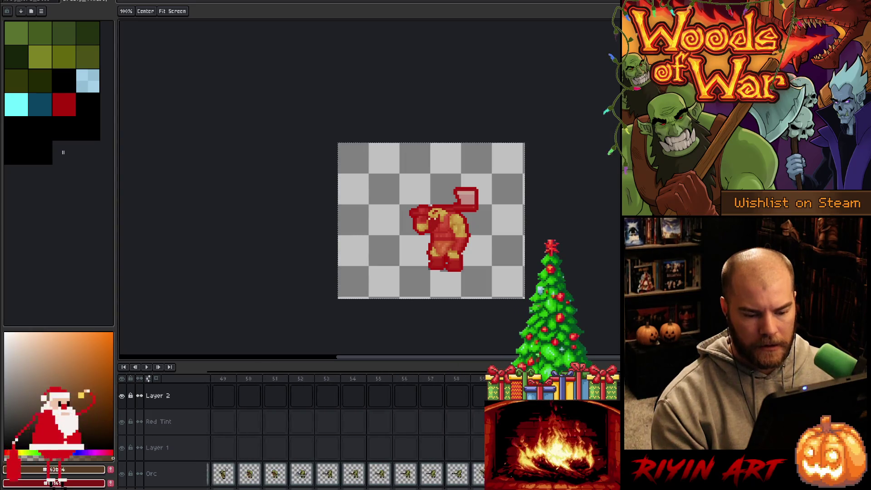
pyautogui.hscroll(4, 345, 431)
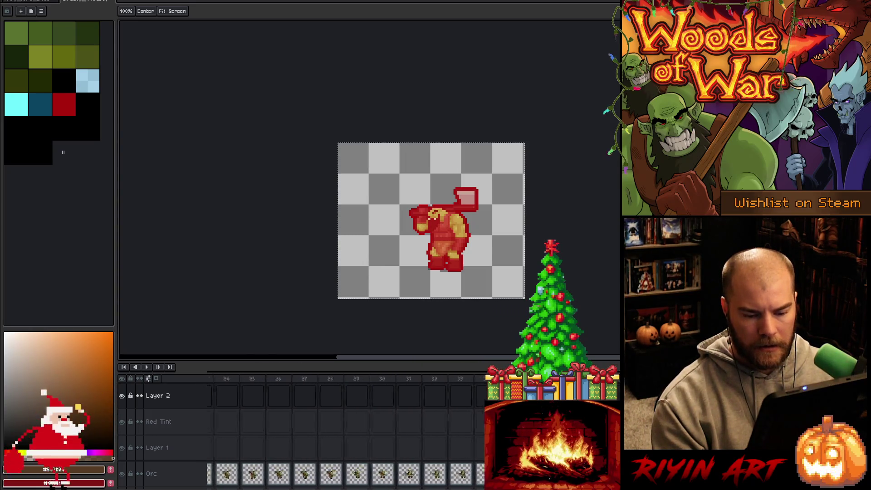
pyautogui.scroll(-5, 457, 439)
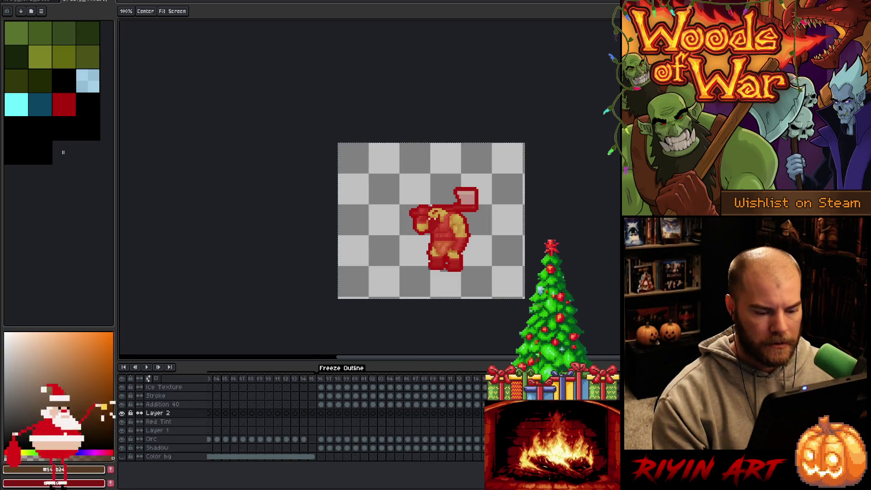
pyautogui.hscroll(6, 345, 413)
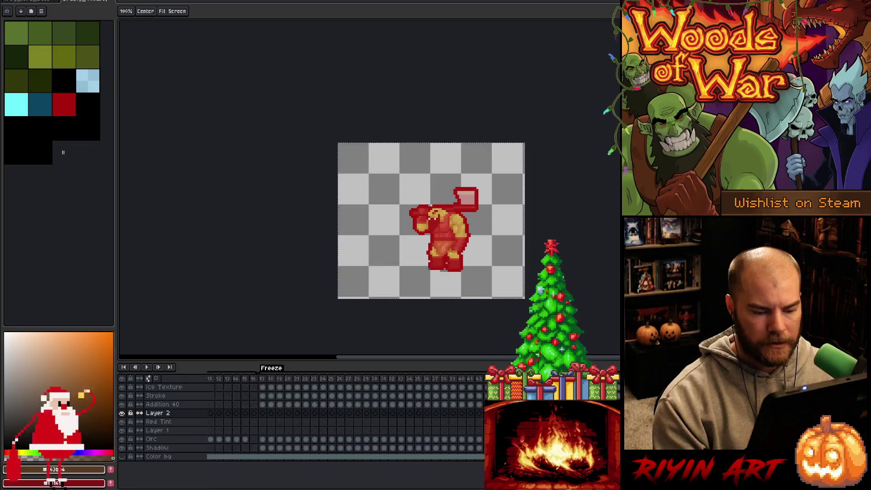
pyautogui.hscroll(4, 345, 413)
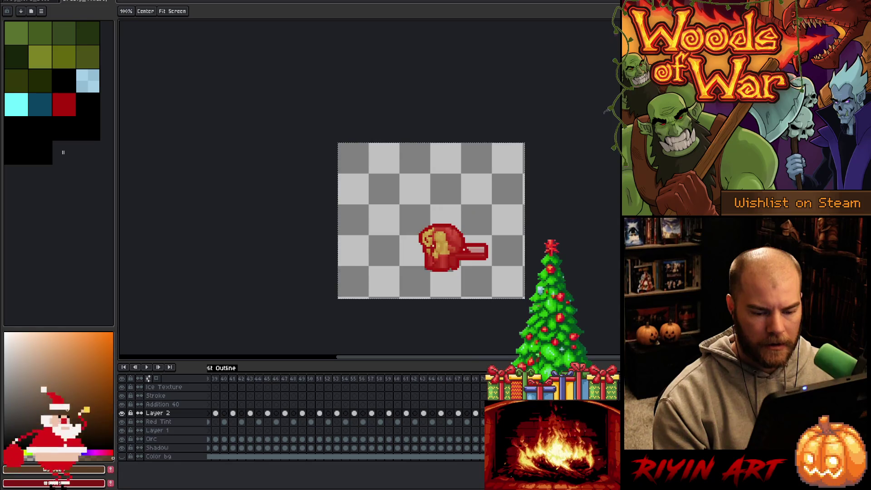
pyautogui.hotkey('ctrl', 'z')
pyautogui.hotkey('ctrl', 'z')
pyautogui.hotkey('ctrl', 'z')
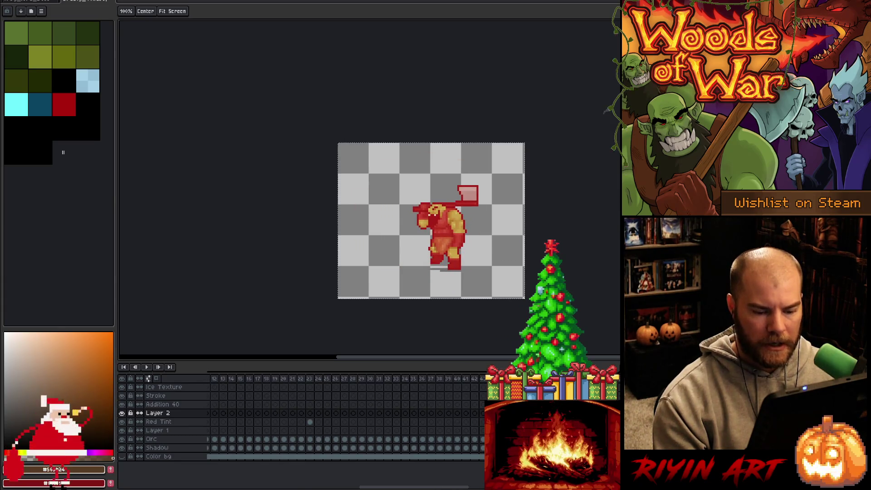
pyautogui.hotkey('ctrl', 'u')
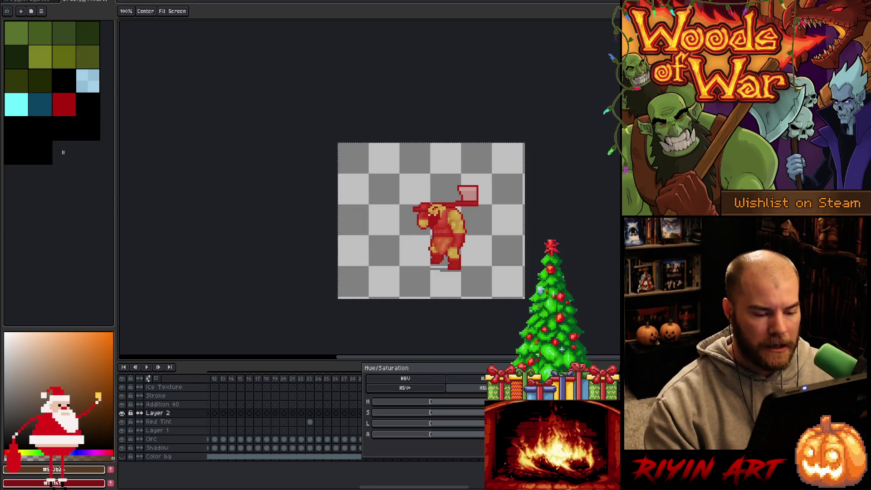
# Step: Apply a hue shift of -57 to Layer 2's tint cels so the flashes turn purple
pyautogui.moveTo(434, 403)
pyautogui.mouseDown()
pyautogui.moveTo(400, 406)
pyautogui.moveTo(418, 400)
pyautogui.moveTo(399, 399)
pyautogui.moveTo(408, 398)
pyautogui.mouseUp()
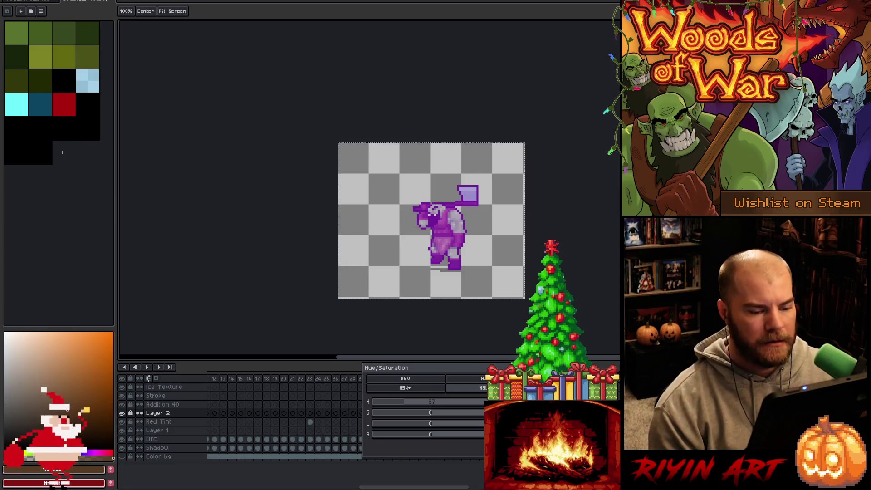
pyautogui.press('Return')
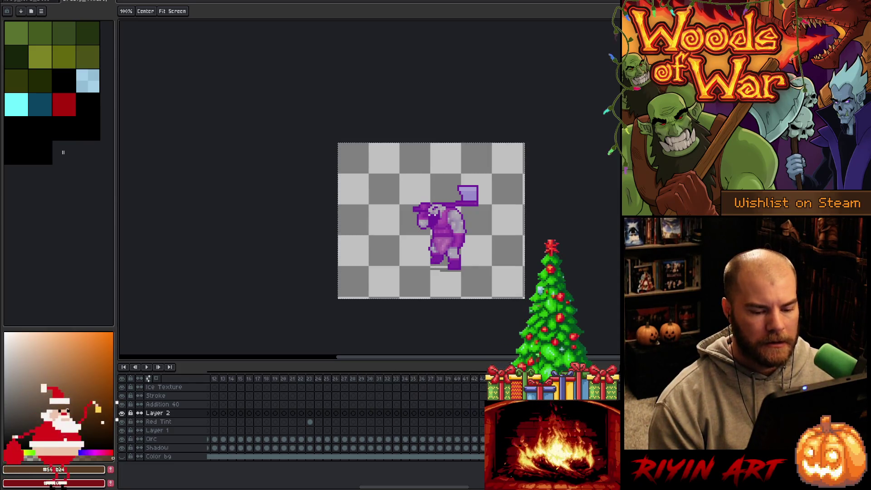
pyautogui.hotkey('alt', 'f')
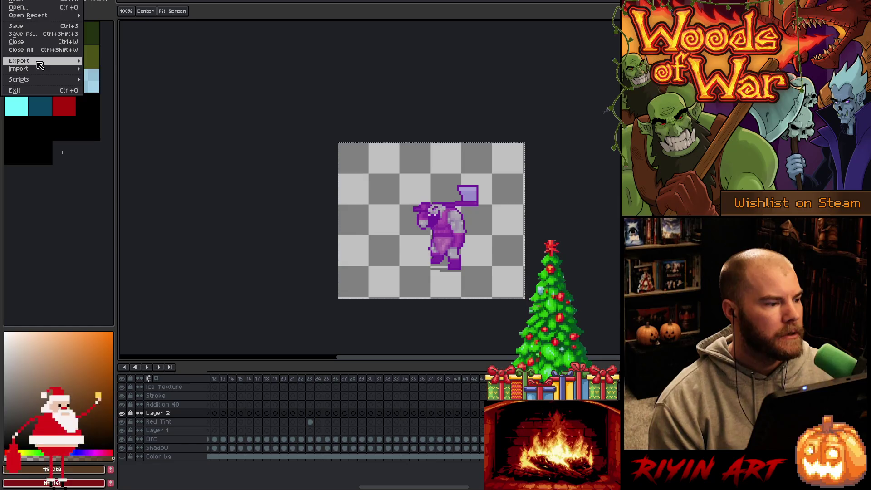
# Step: Export the OrcWoman animation as a sprite sheet by rows, overwriting orc.png
pyautogui.moveTo(36, 61)
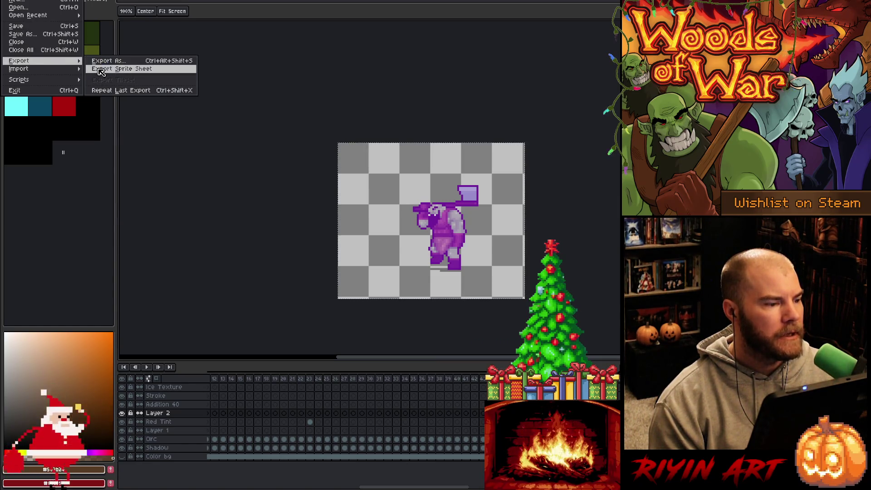
pyautogui.click(101, 70)
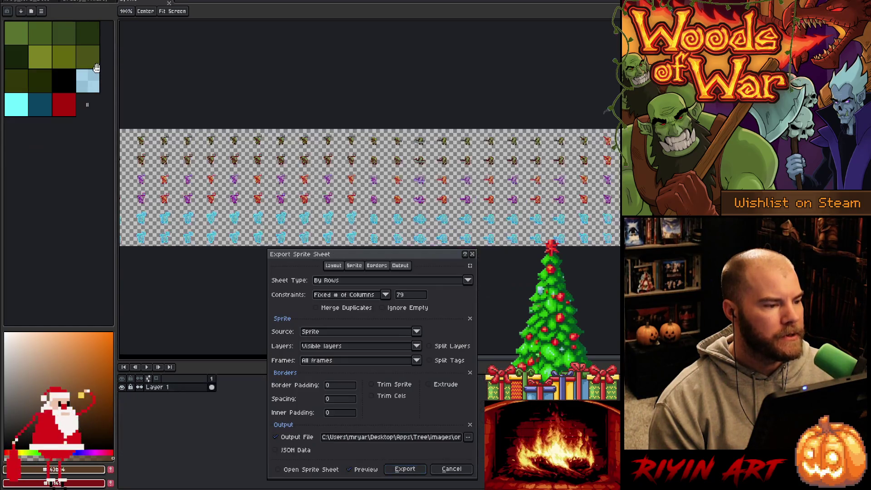
pyautogui.click(445, 443)
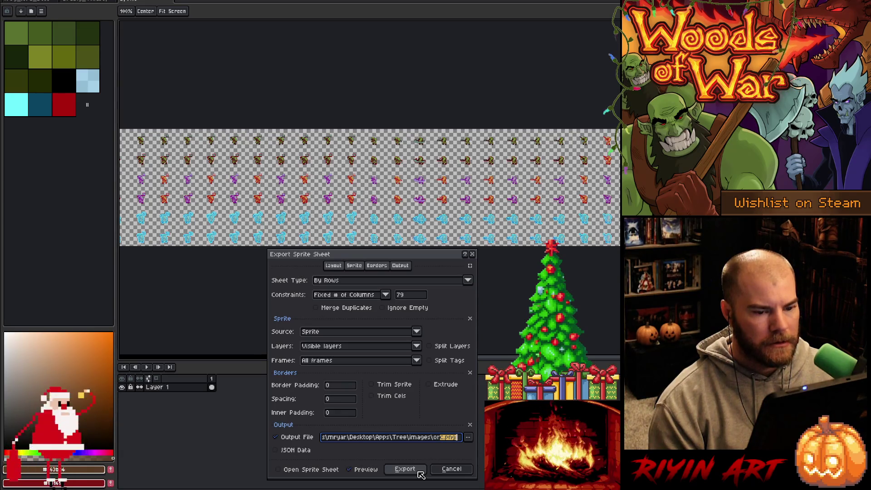
pyautogui.click(421, 474)
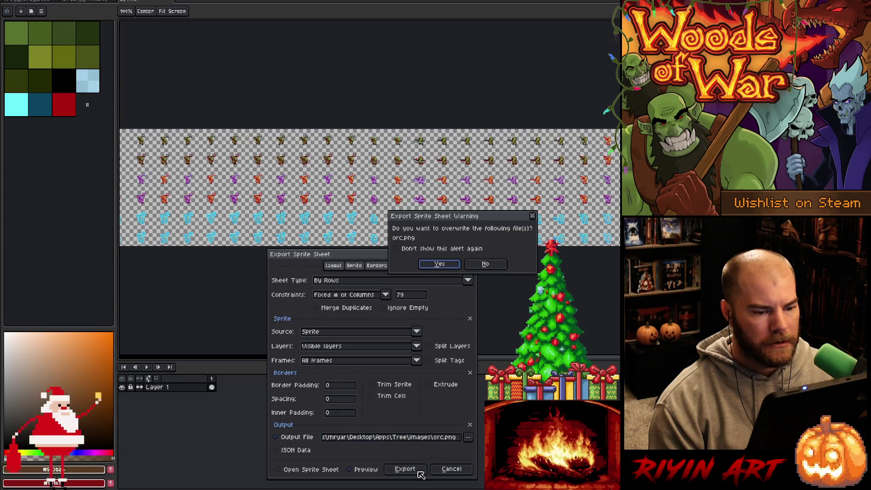
pyautogui.click(440, 264)
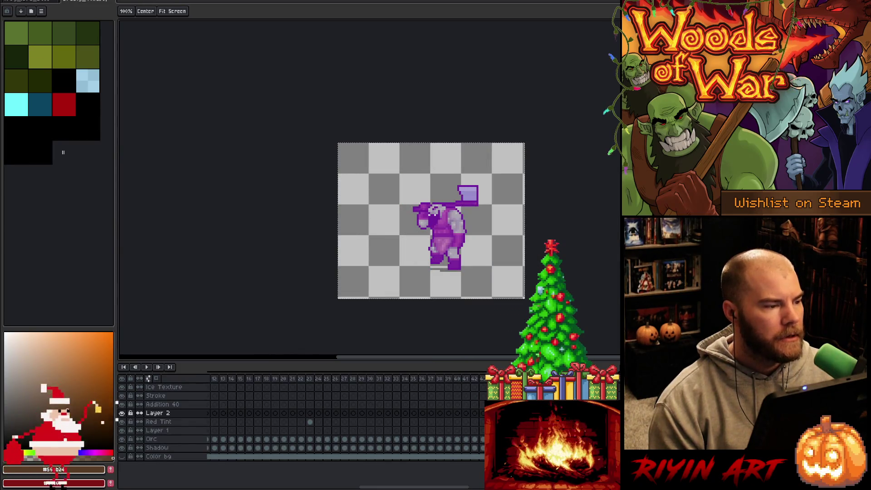
# Step: Save the document as a new version, changing the version number in the name to 2
pyautogui.click(7, 2)
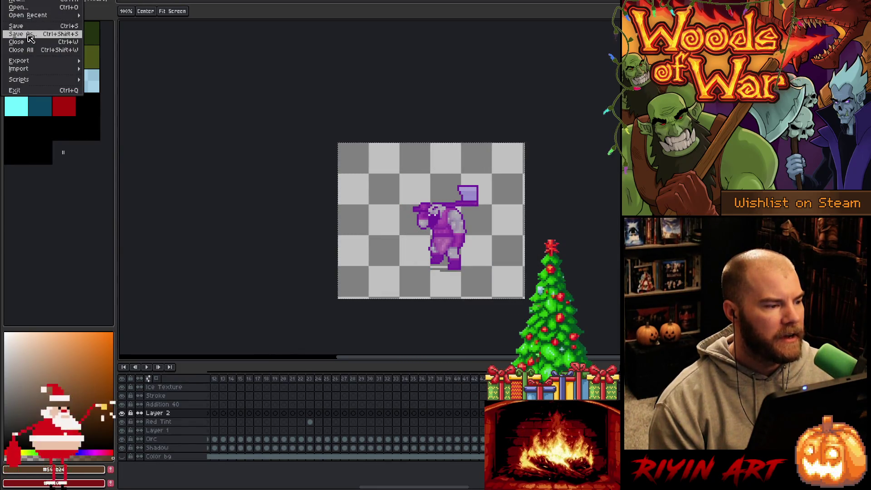
pyautogui.click(30, 39)
pyautogui.click(228, 372)
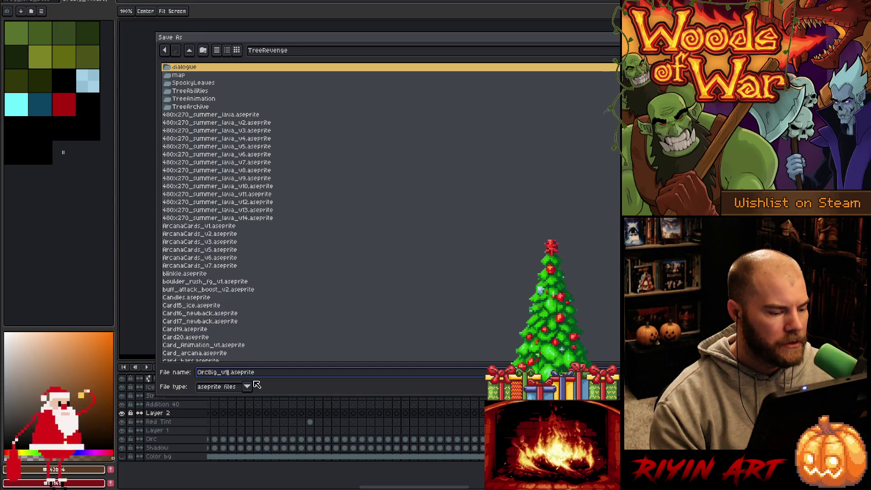
pyautogui.write('2')
pyautogui.press('Return')
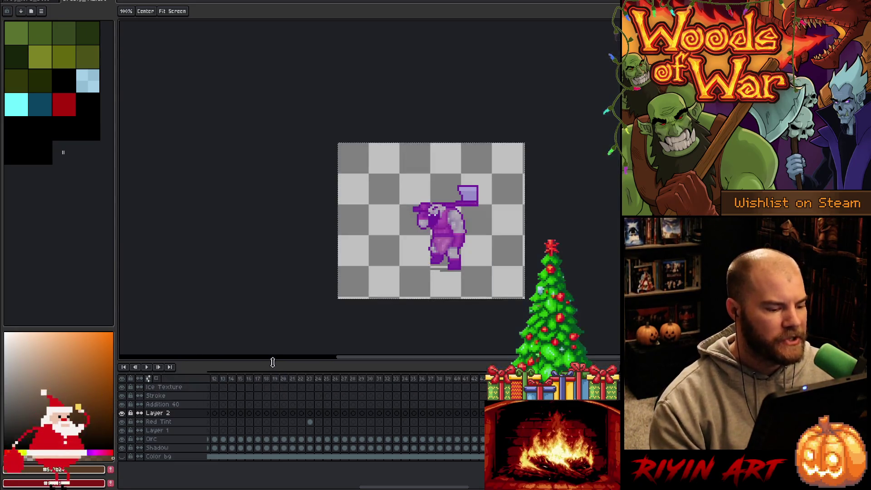
# Step: Browse the single-file export location to the game's images folder, then close the settings
pyautogui.click(8, 2)
pyautogui.moveTo(36, 63)
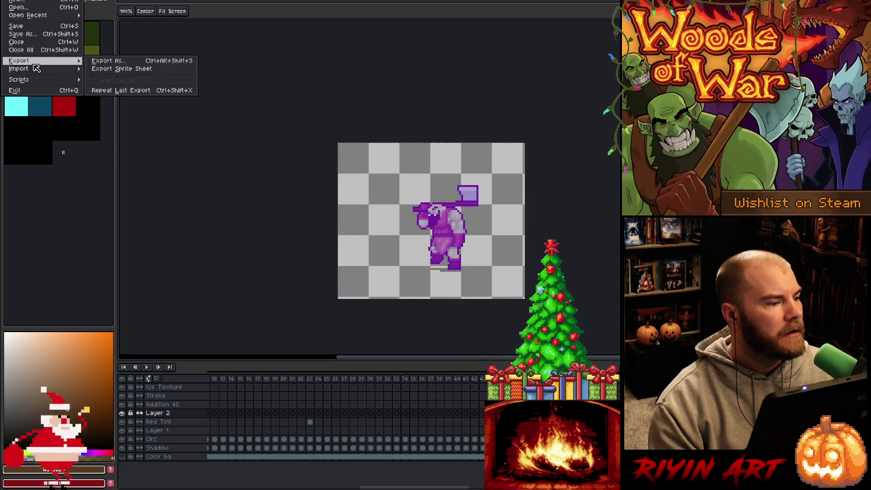
pyautogui.click(108, 63)
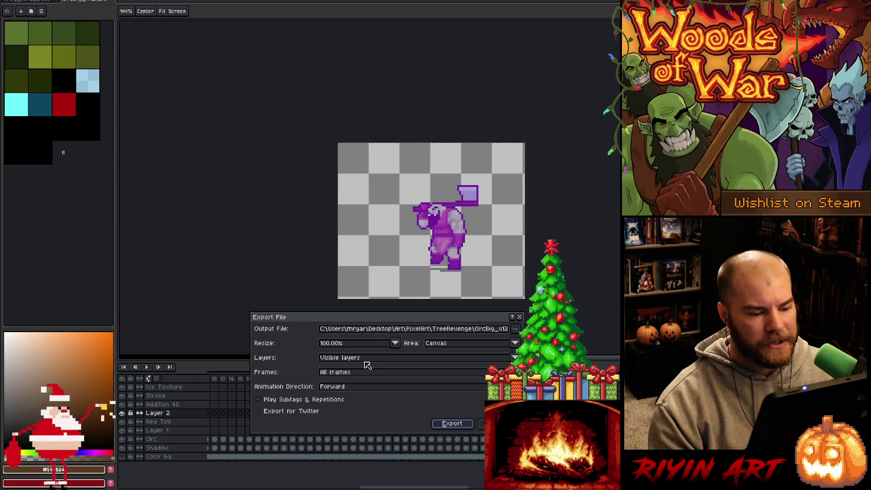
pyautogui.click(516, 329)
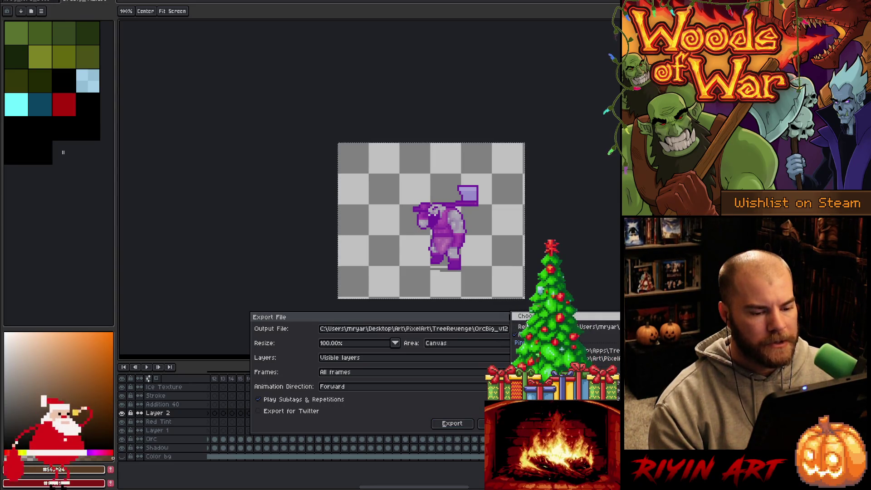
pyautogui.click(522, 316)
pyautogui.click(273, 53)
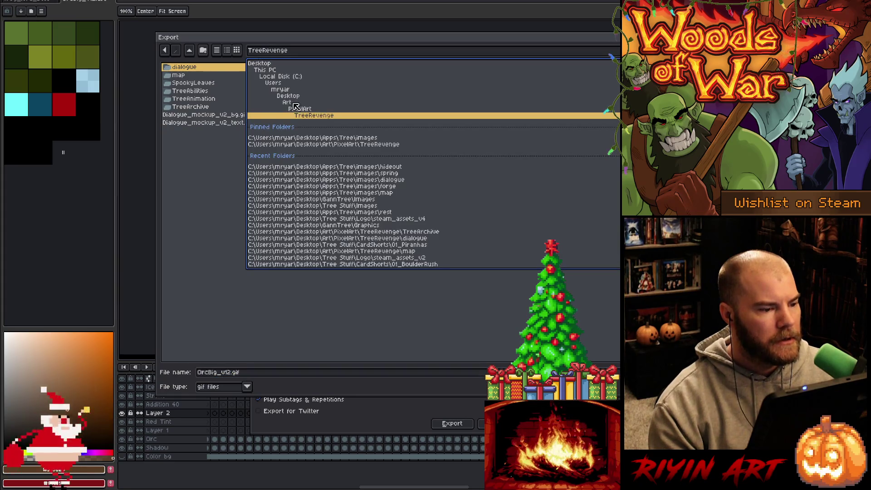
pyautogui.click(315, 138)
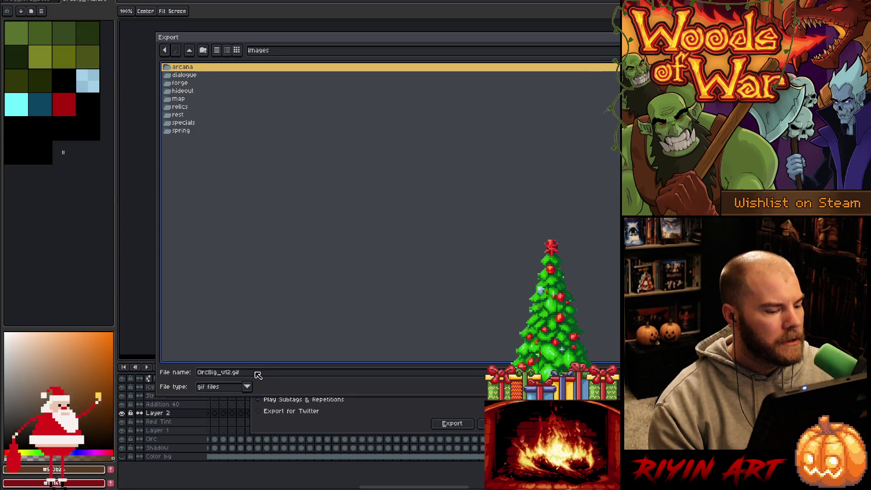
pyautogui.press('Return')
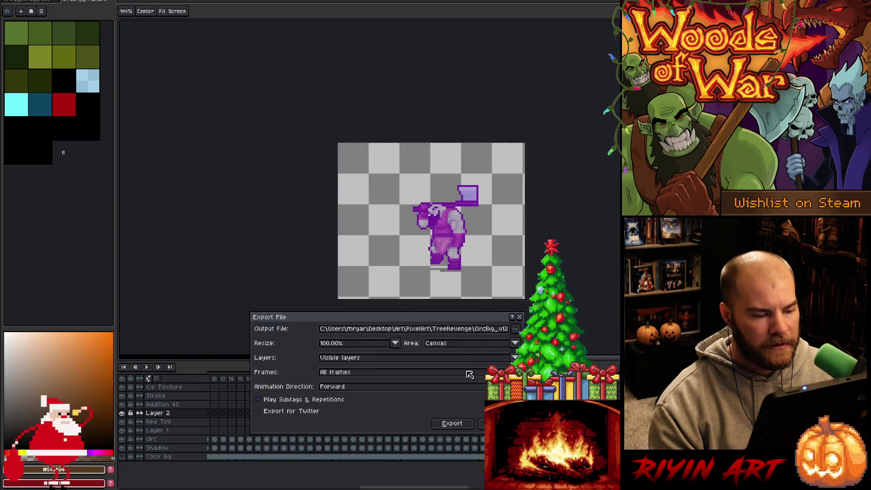
pyautogui.click(453, 423)
# Step: Export the sprite sheet with orc.png as the output file
pyautogui.click(7, 2)
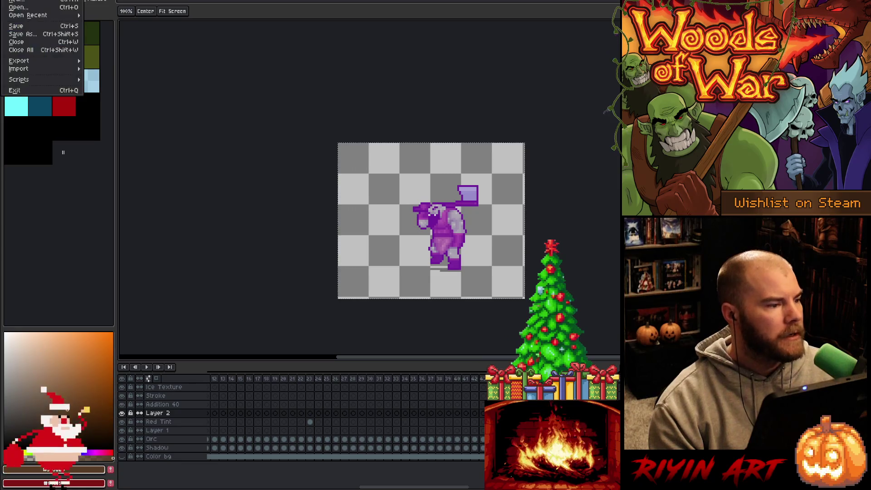
pyautogui.moveTo(27, 59)
pyautogui.click(107, 72)
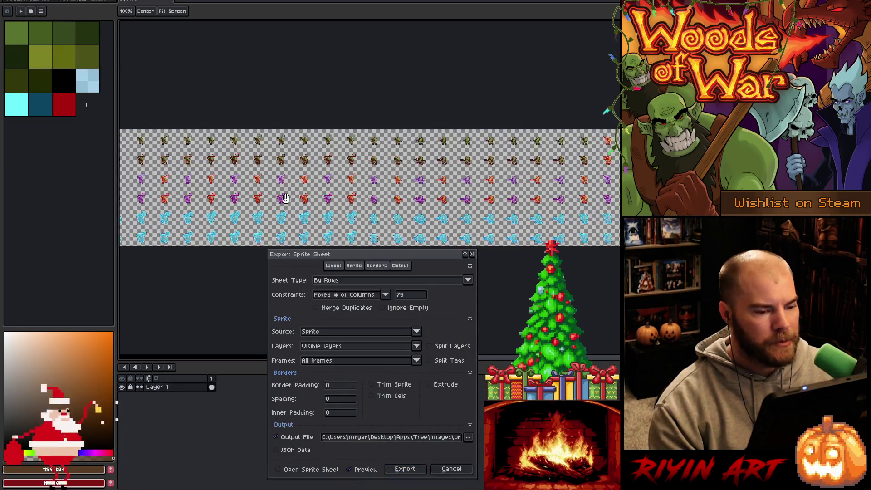
pyautogui.doubleClick(452, 437)
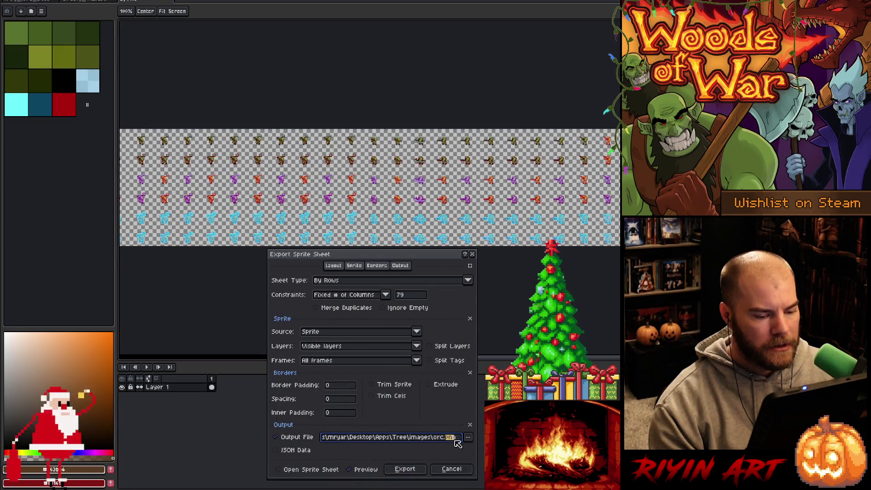
pyautogui.click(452, 469)
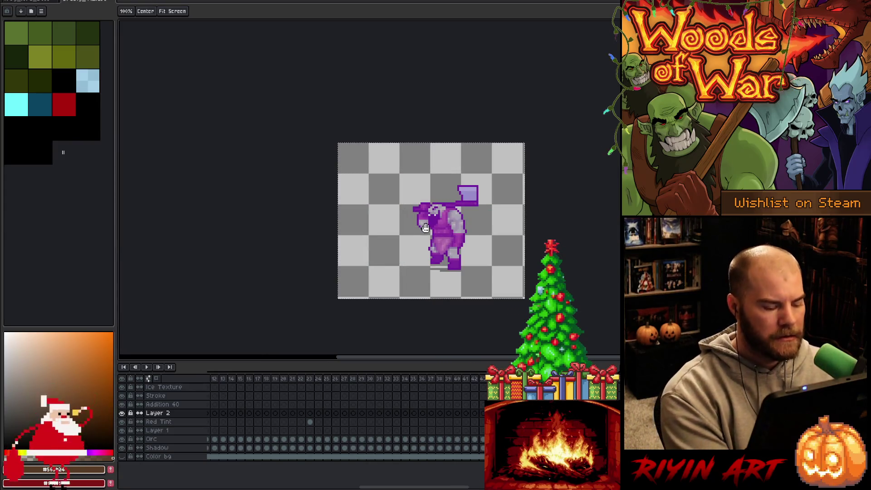
pyautogui.rightClick(425, 227)
# Step: Shift the canvas up and play, then stop, the orc's axe-swing animation
pyautogui.press('Escape')
pyautogui.moveTo(531, 275); pyautogui.dragTo(532, 153)
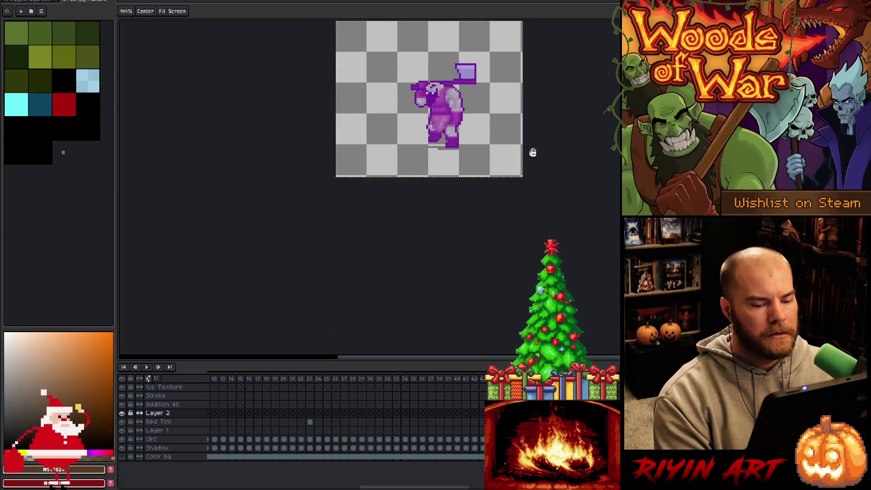
pyautogui.press('Return')
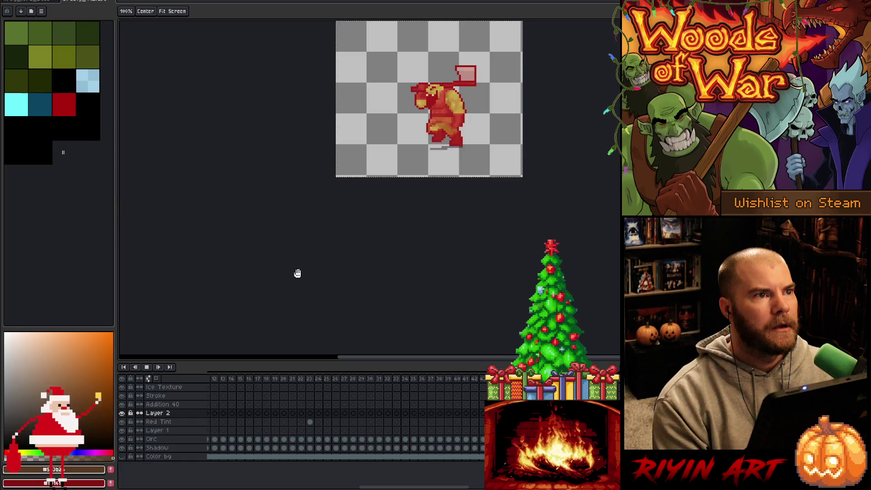
pyautogui.press('Return')
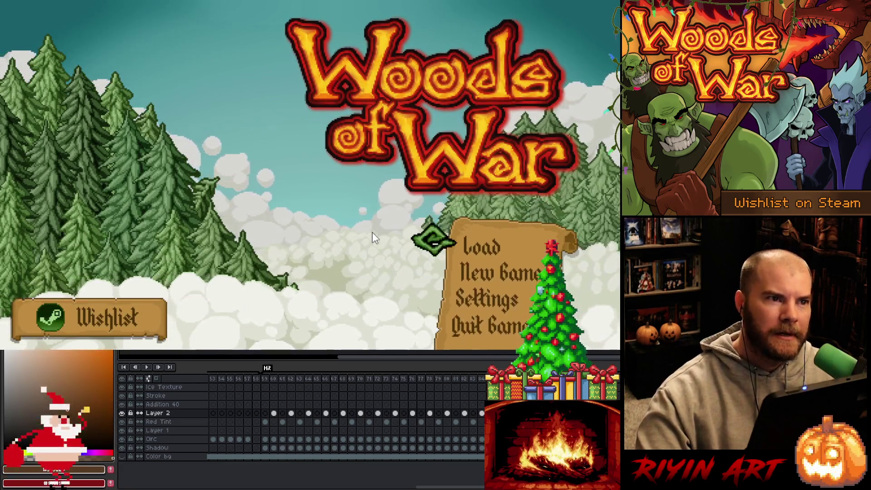
# Step: Load the saved game and run the gauntlet from the hideout into Level 1-1
pyautogui.click(486, 247)
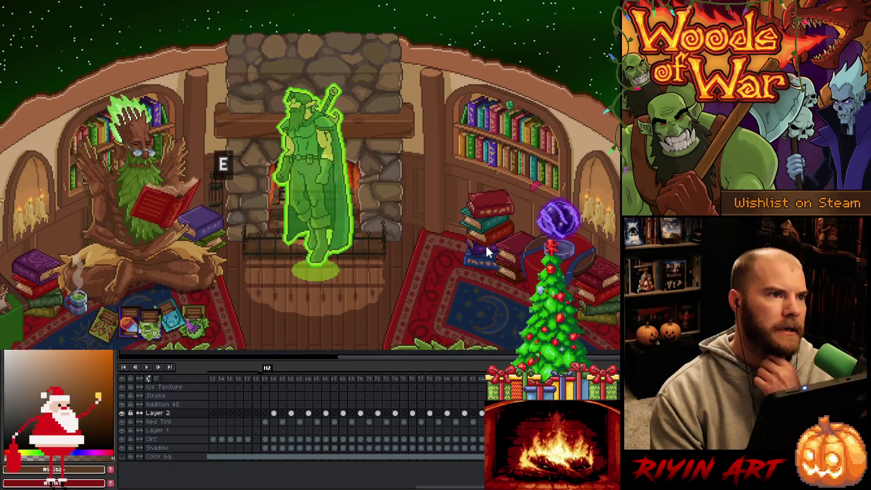
pyautogui.press('e')
pyautogui.press('Escape')
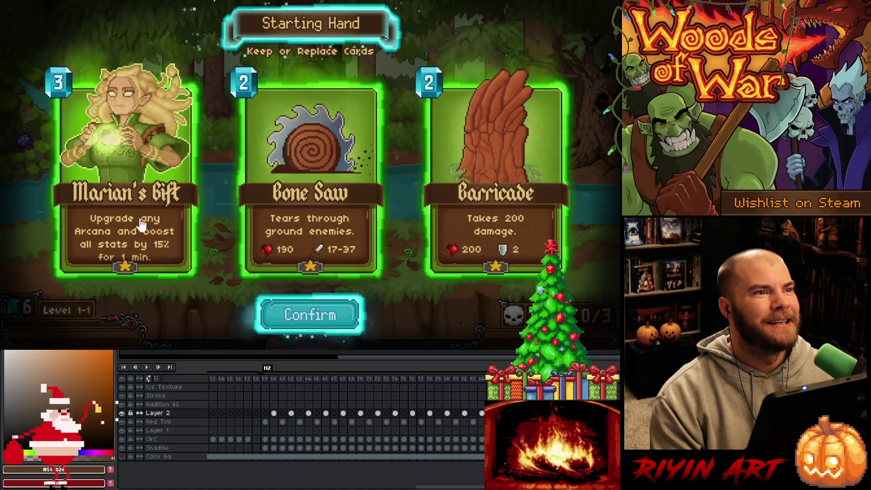
# Step: Swap out Marian's Gift and Barricade from the starting hand and confirm it
pyautogui.click(129, 200)
pyautogui.click(494, 209)
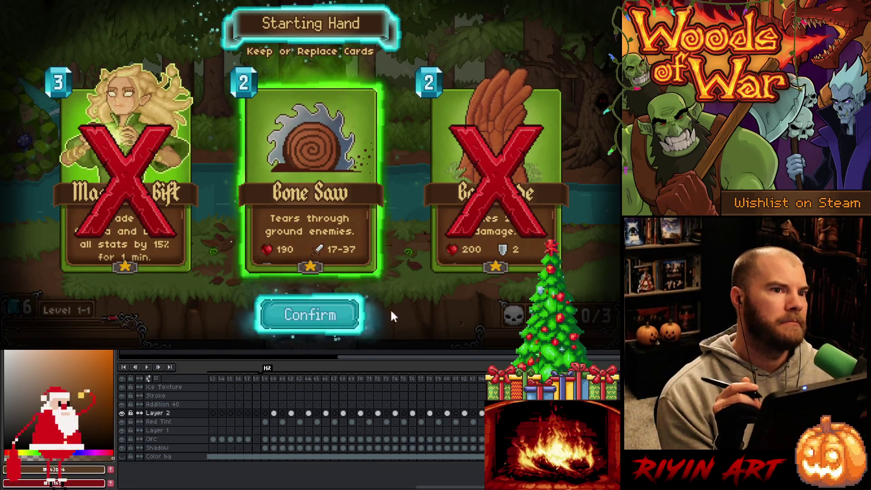
pyautogui.click(327, 319)
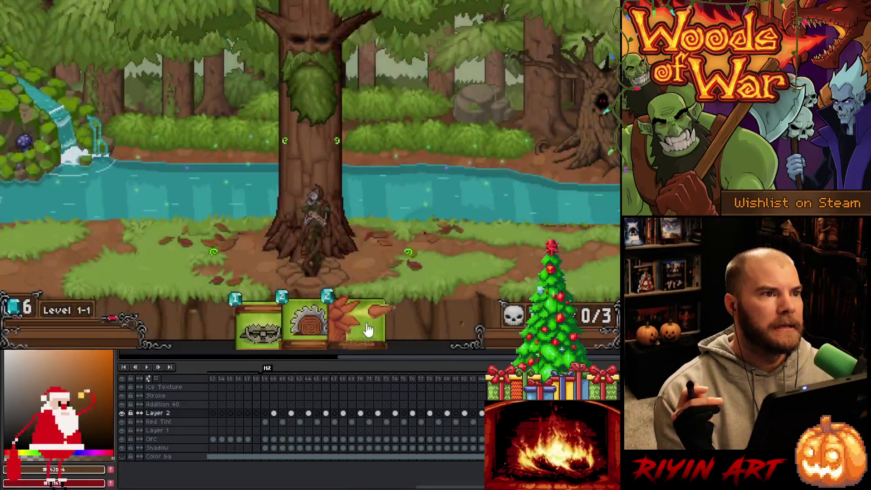
# Step: Play Spike Shot and the saw card at the tree and the trap card beside it
pyautogui.moveTo(367, 327)
pyautogui.moveTo(367, 327)
pyautogui.mouseDown()
pyautogui.moveTo(370, 141)
pyautogui.moveTo(341, 178)
pyautogui.mouseUp()
pyautogui.moveTo(330, 321); pyautogui.dragTo(274, 160)
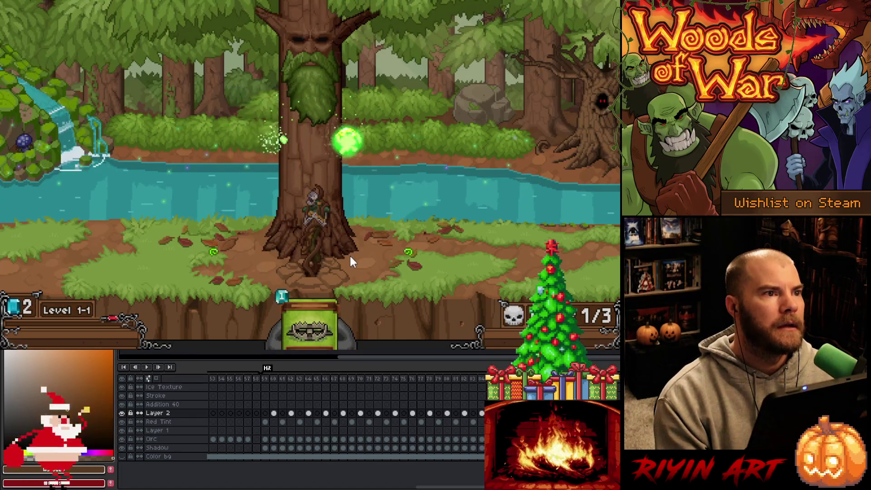
pyautogui.moveTo(313, 334)
pyautogui.mouseDown()
pyautogui.moveTo(346, 292)
pyautogui.moveTo(417, 262)
pyautogui.mouseUp()
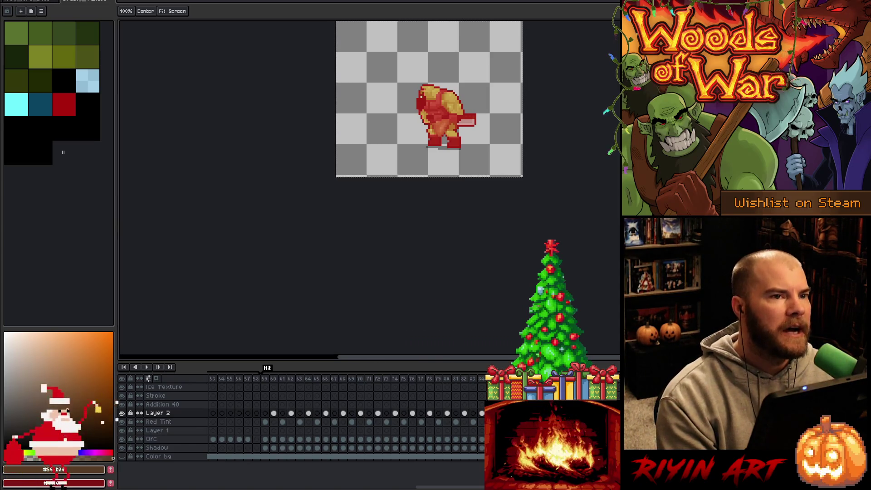
# Step: In the Enemy table, change row 6's image from images/orc_cmpr.png to images/orc.png, then return to the game
pyautogui.hotkey('alt', 'Tab')
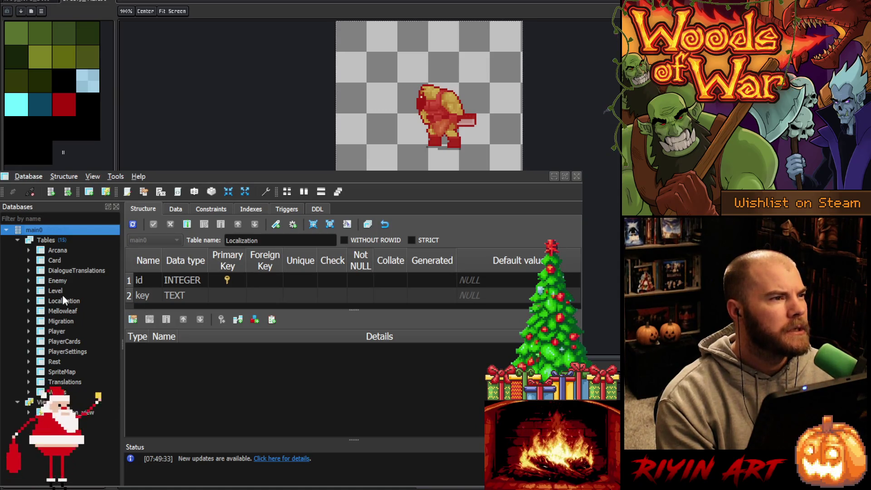
pyautogui.click(62, 280)
pyautogui.doubleClick(62, 281)
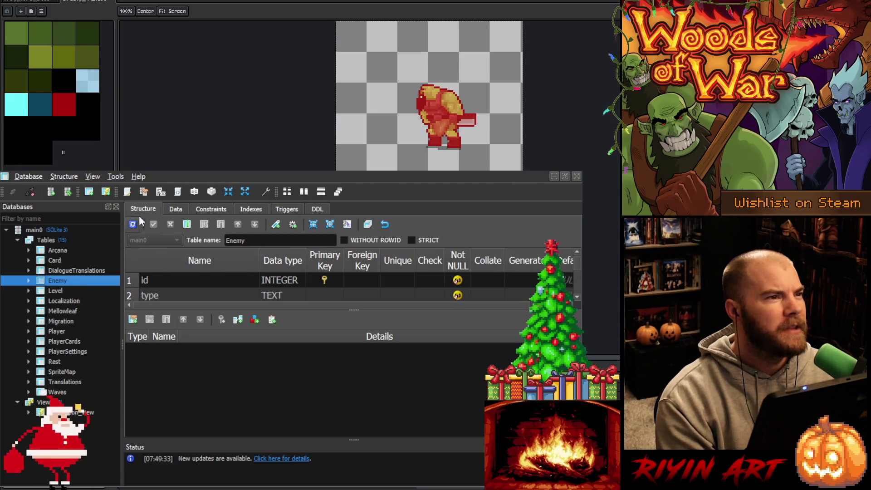
pyautogui.click(174, 209)
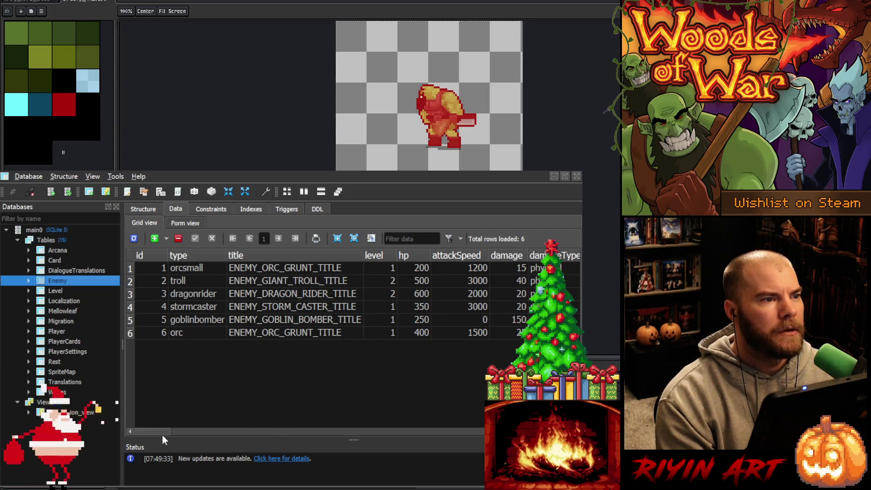
pyautogui.moveTo(162, 432); pyautogui.dragTo(267, 424)
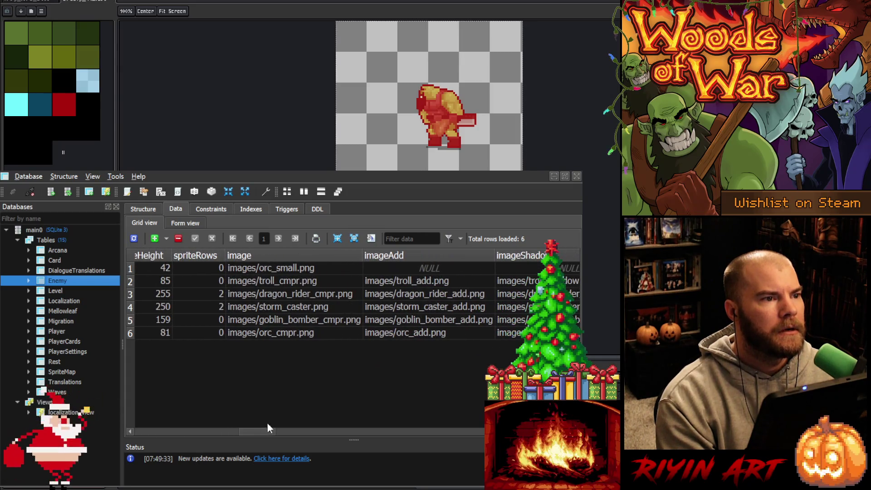
pyautogui.doubleClick(284, 334)
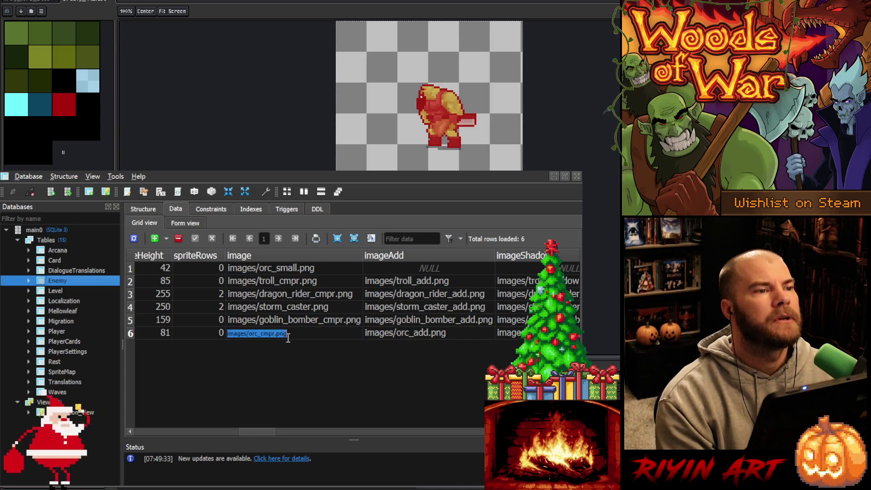
pyautogui.press('BackSpace')
pyautogui.press('BackSpace')
pyautogui.press('BackSpace')
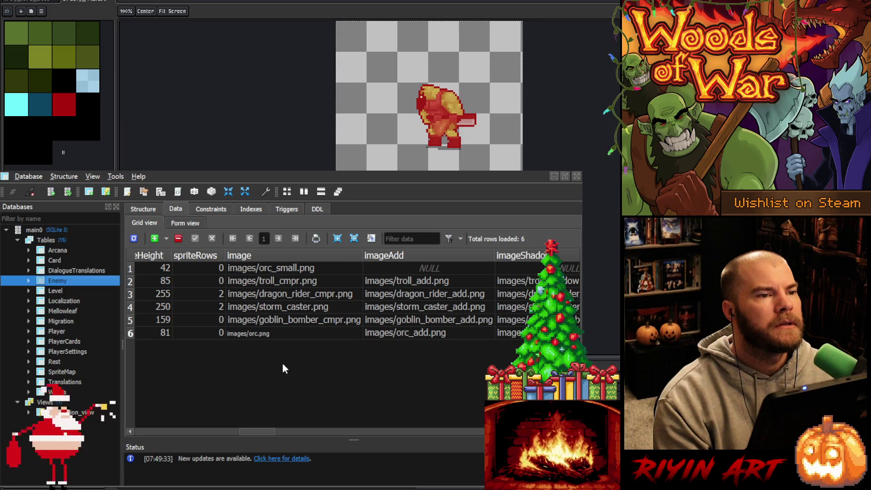
pyautogui.press('Return')
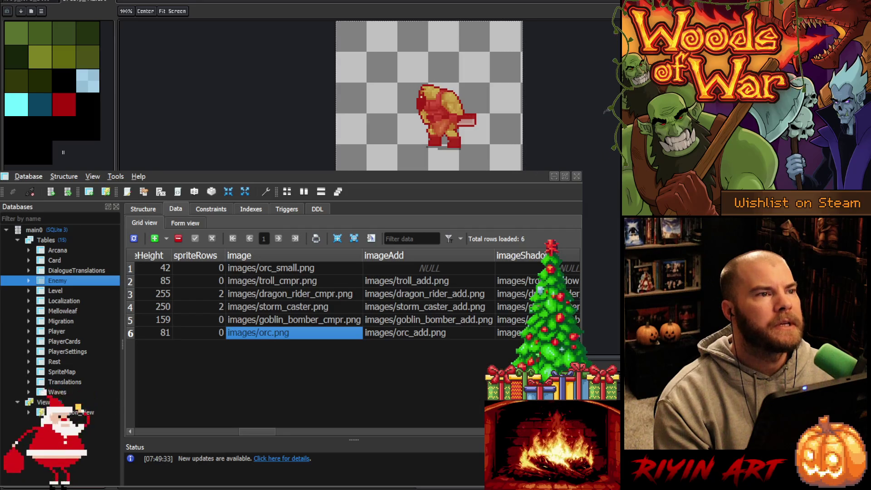
pyautogui.hotkey('alt', 'Tab')
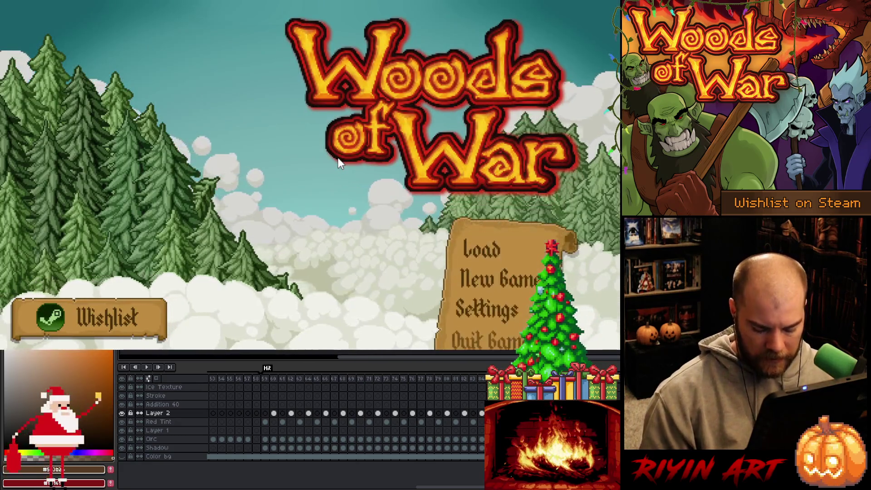
# Step: Load the saved game, swap out Marian's Gift and Barricade, then play Bone Saw and the flytrap
pyautogui.click(489, 251)
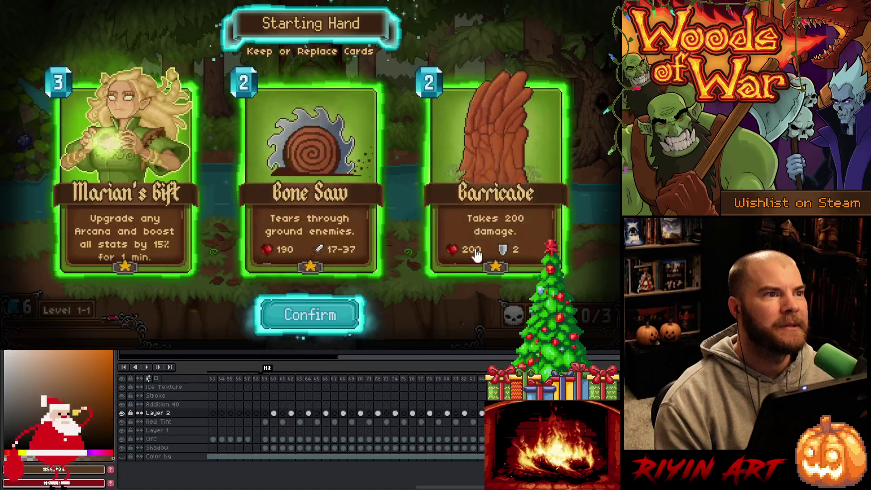
pyautogui.click(130, 198)
pyautogui.click(494, 195)
pyautogui.click(340, 313)
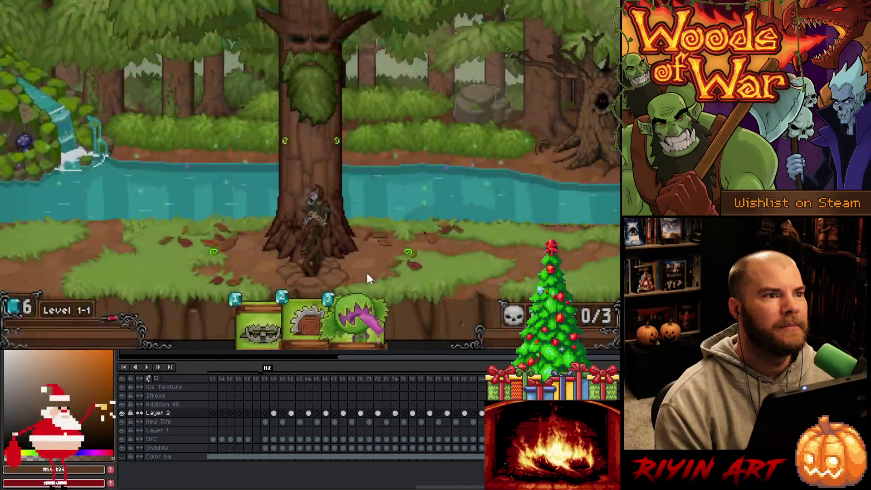
pyautogui.moveTo(313, 311); pyautogui.dragTo(292, 176)
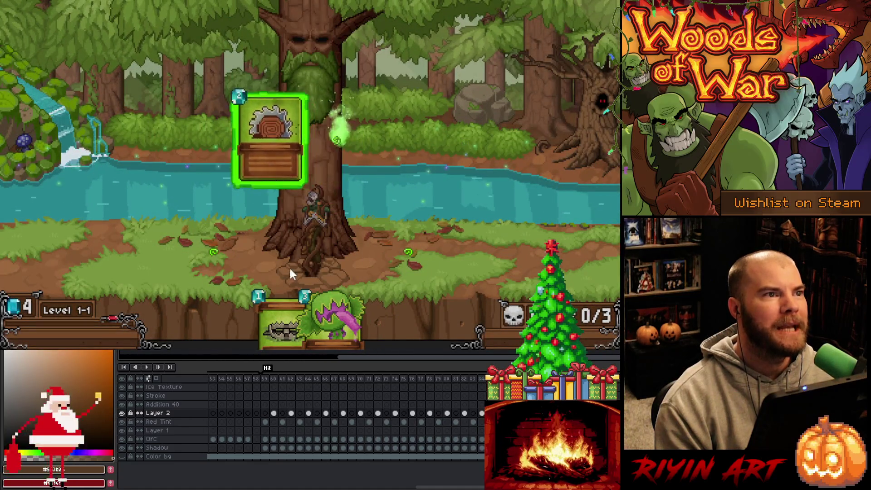
pyautogui.moveTo(335, 307); pyautogui.dragTo(406, 245)
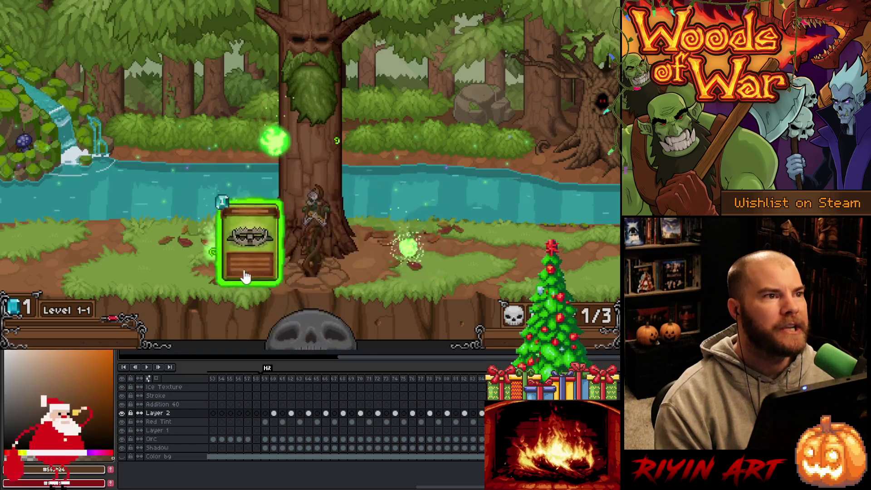